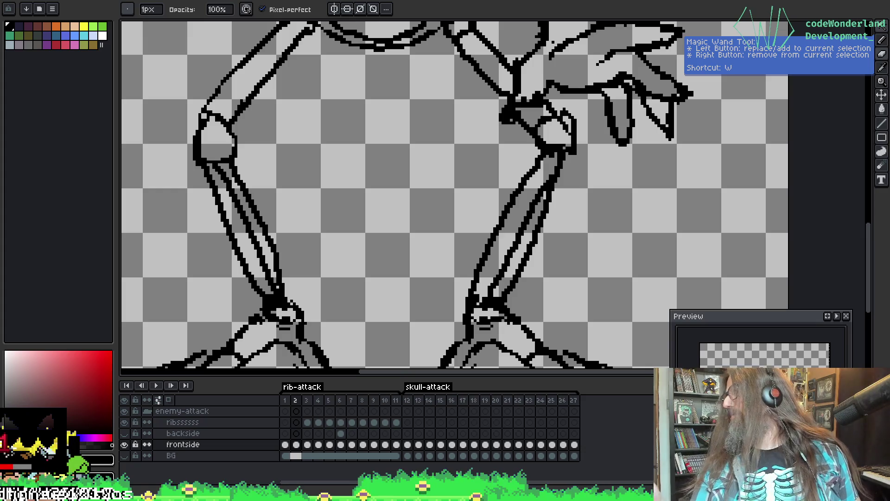
Pan across the legs and zoom out until the skeleton fits from skull to feet
{"action": "left_click_drag", "start_coordinate": [463, 195], "coordinate": [479, 199]}
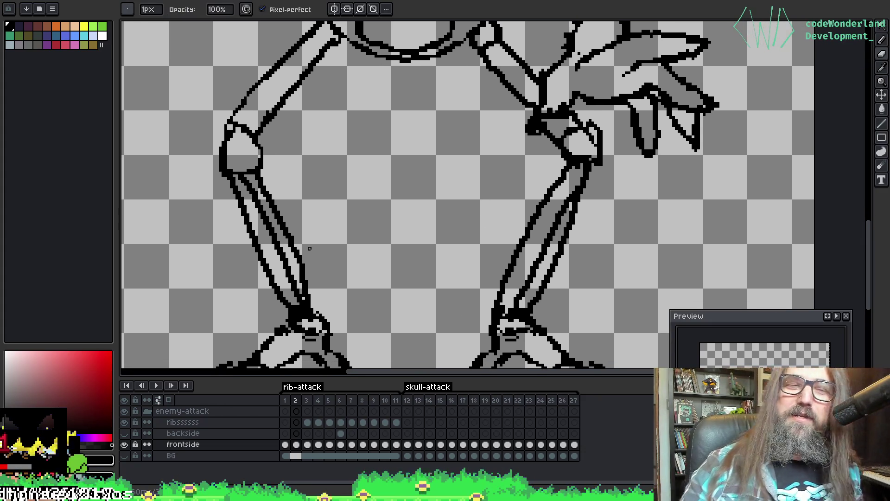
{"action": "scroll", "coordinate": [357, 135], "scroll_direction": "down", "scroll_amount": 1}
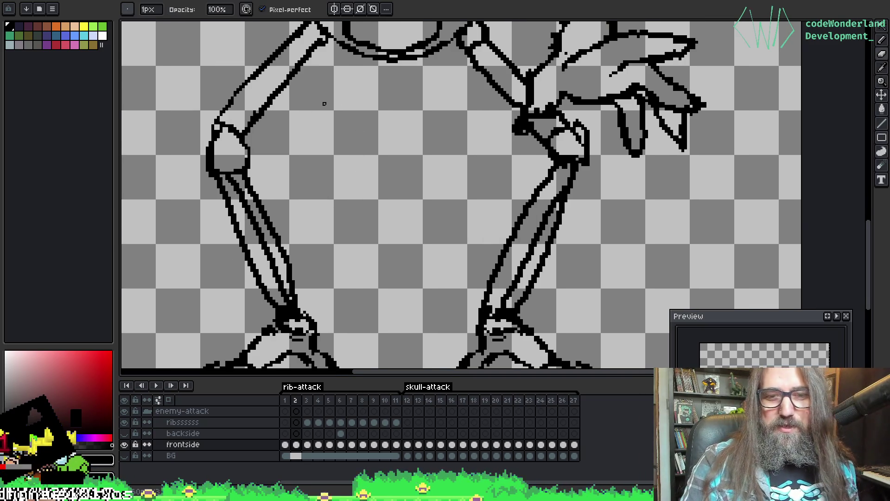
{"action": "scroll", "coordinate": [415, 115], "scroll_direction": "down", "scroll_amount": 1}
{"action": "mouse_move", "coordinate": [416, 115]}
{"action": "left_mouse_down"}
{"action": "mouse_move", "coordinate": [432, 224]}
{"action": "mouse_move", "coordinate": [360, 253]}
{"action": "left_mouse_up"}
{"action": "scroll", "coordinate": [432, 224], "scroll_direction": "down", "scroll_amount": 1}
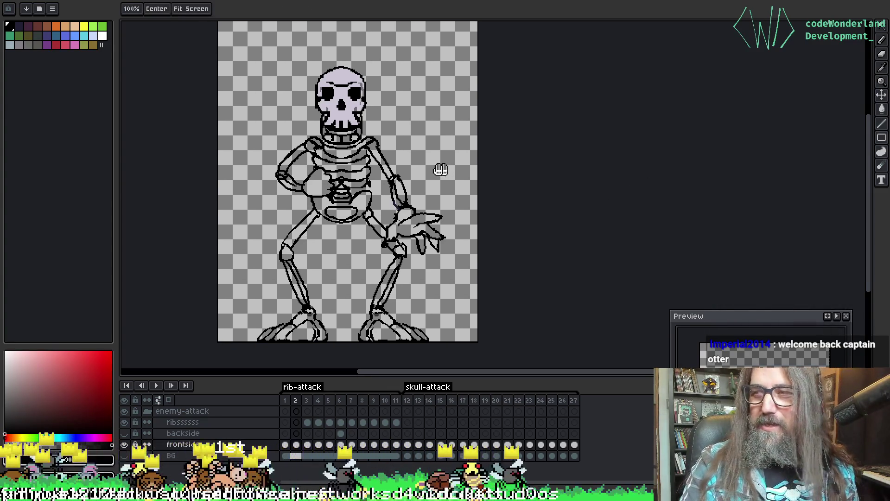
Zoom into the torso and sample the black line-art colour with the eyedropper
{"action": "left_click_drag", "start_coordinate": [419, 167], "coordinate": [441, 171]}
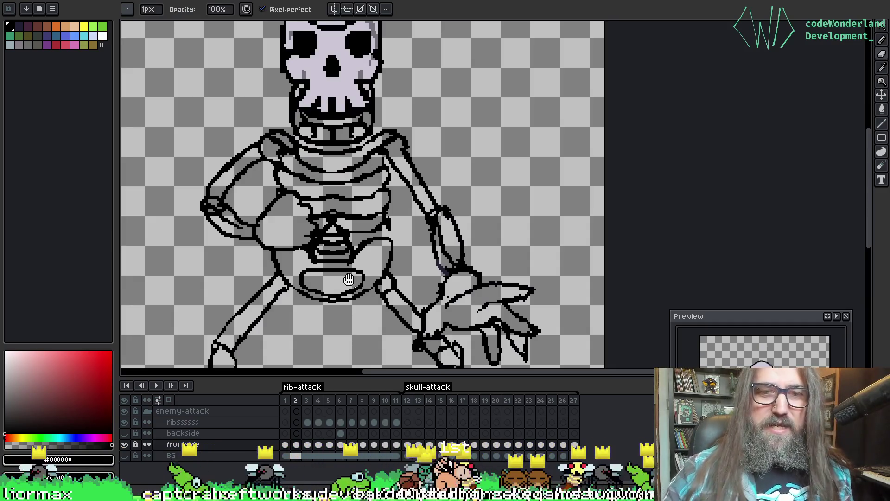
{"action": "left_click_drag", "start_coordinate": [372, 219], "coordinate": [379, 178]}
{"action": "scroll", "coordinate": [380, 177], "scroll_direction": "up", "scroll_amount": 1}
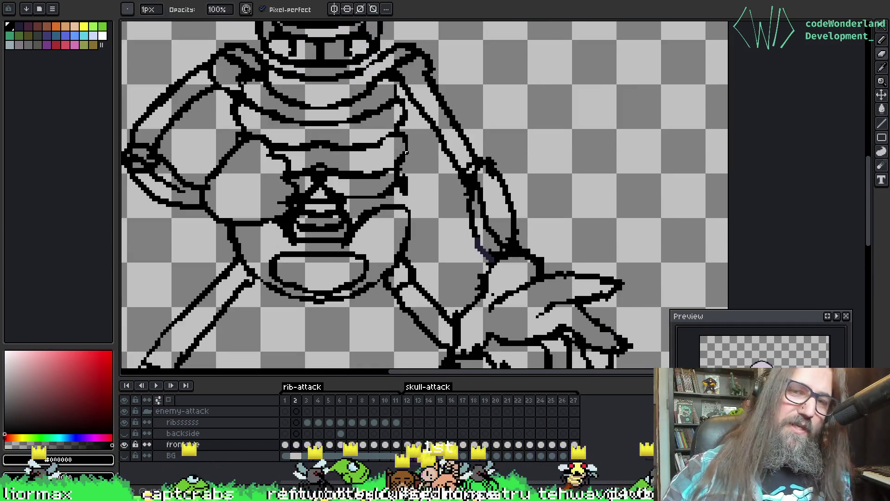
{"action": "key", "text": "e"}
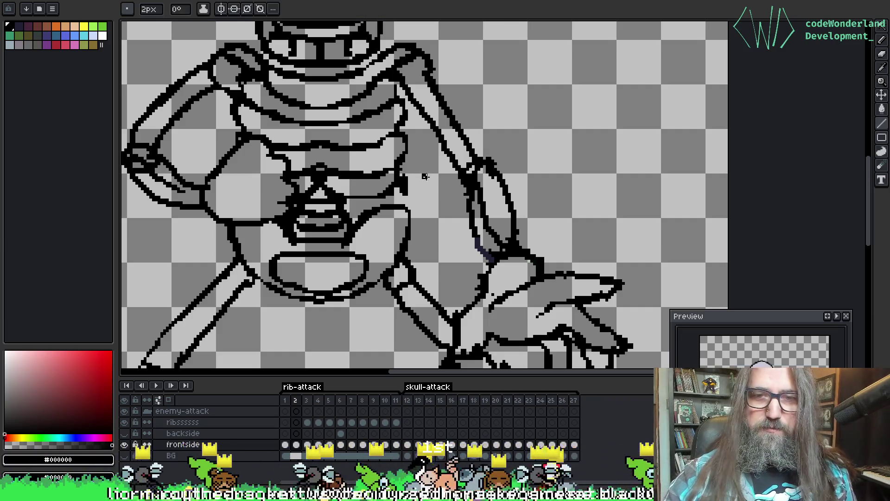
{"action": "key", "text": "alt"}
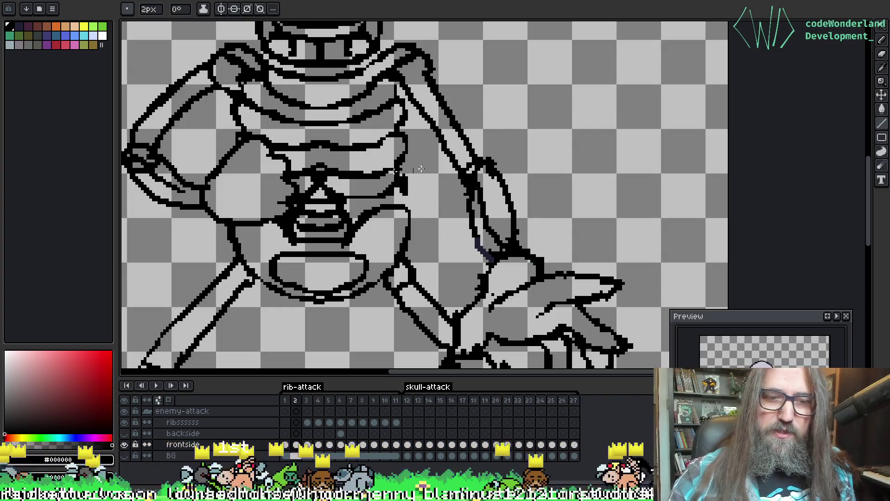
{"action": "key", "text": "alt"}
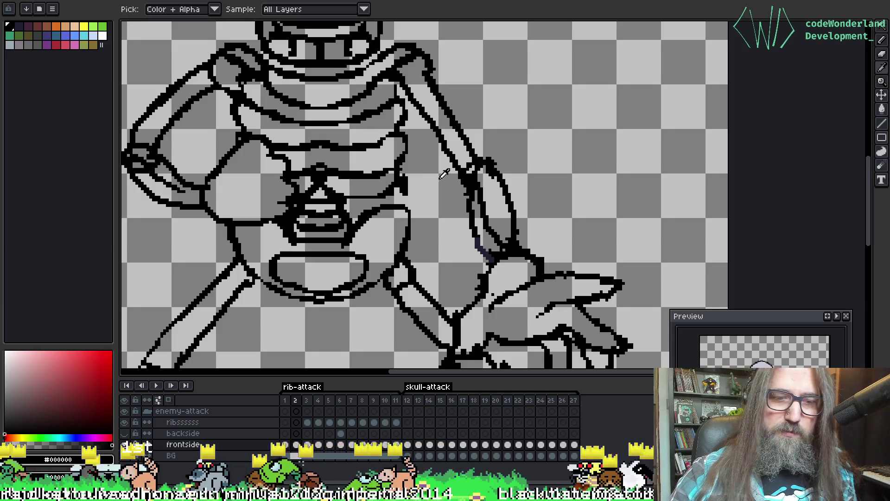
{"action": "left_click", "coordinate": [452, 183], "text": "alt"}
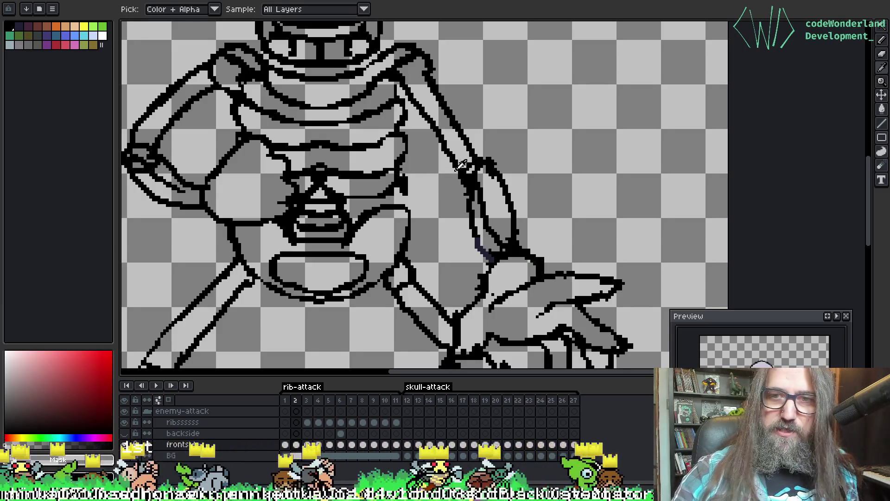
{"action": "key", "text": "b"}
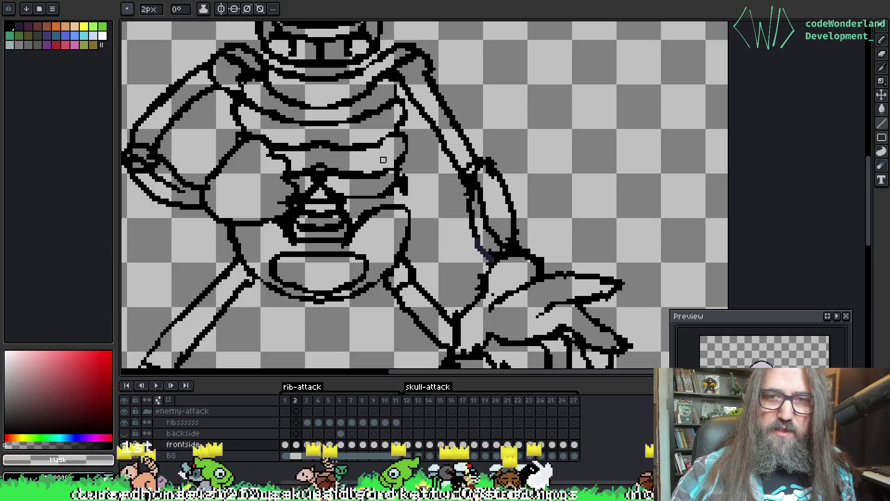
{"action": "key", "text": "b"}
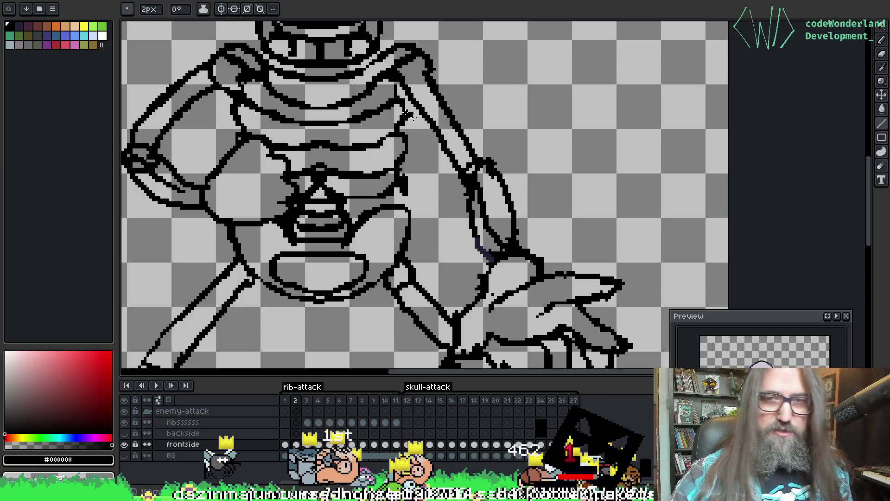
Erase the stray black stroke on the torso using the transparent mask colour
{"action": "key", "text": "x"}
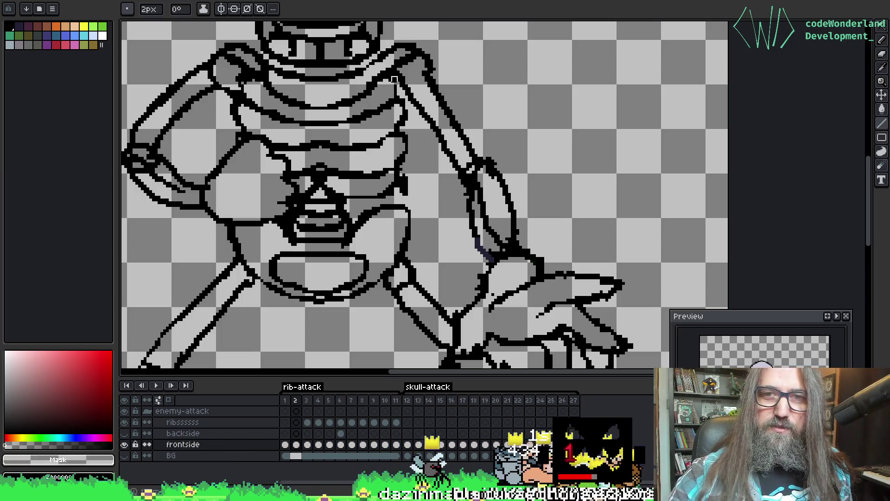
{"action": "key", "text": "b"}
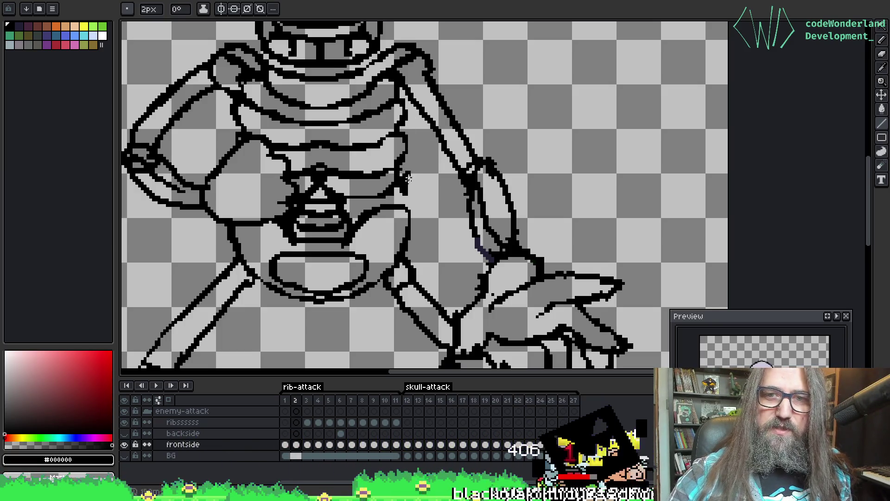
{"action": "key", "text": "x"}
{"action": "left_click_drag", "start_coordinate": [405, 176], "coordinate": [406, 194]}
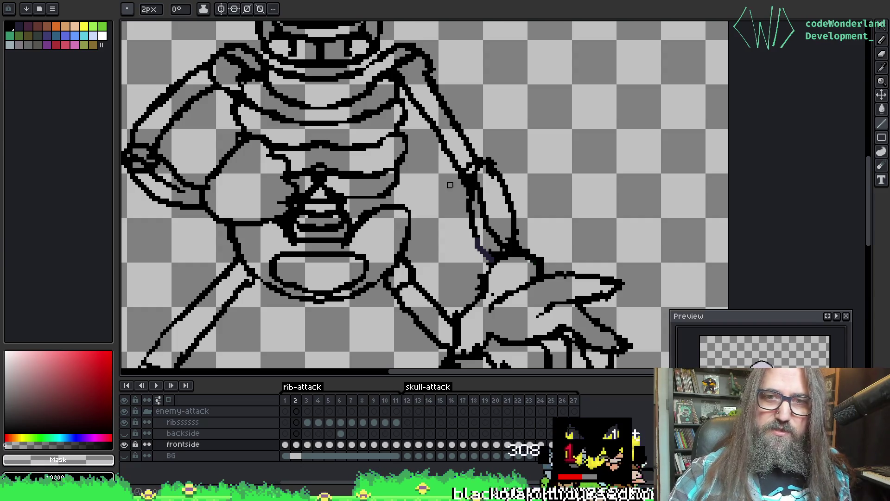
{"action": "scroll", "coordinate": [424, 187], "scroll_direction": "down", "scroll_amount": 3}
{"action": "key", "text": "x"}
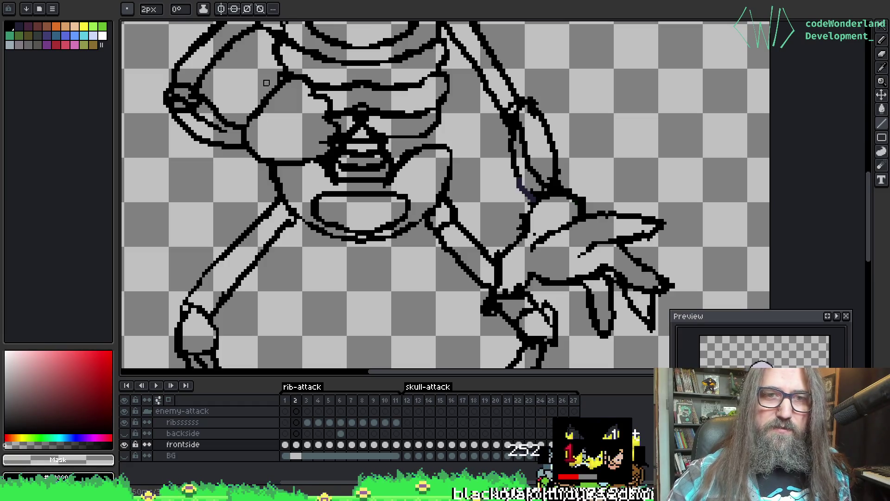
{"action": "scroll", "coordinate": [238, 120], "scroll_direction": "up", "scroll_amount": 1}
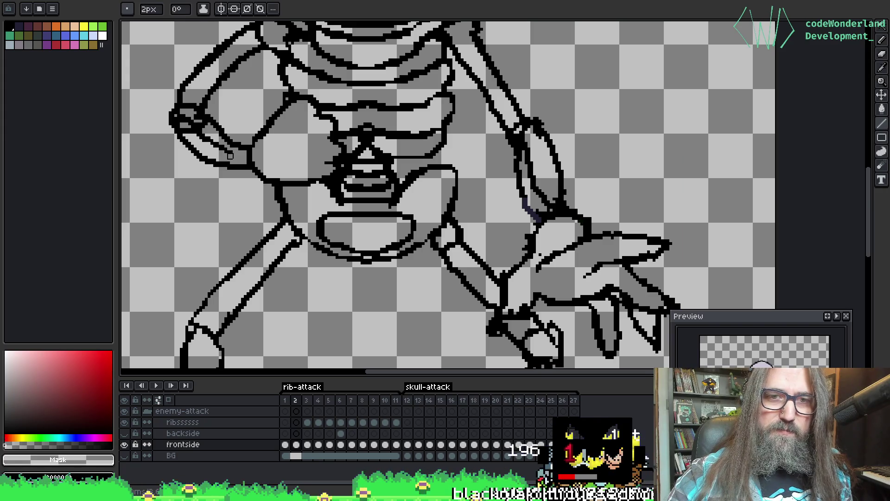
Check Canvas Size without changes, then zoom in and out to review the torso
{"action": "key", "text": "ctrl+alt+c"}
{"action": "key", "text": "Escape"}
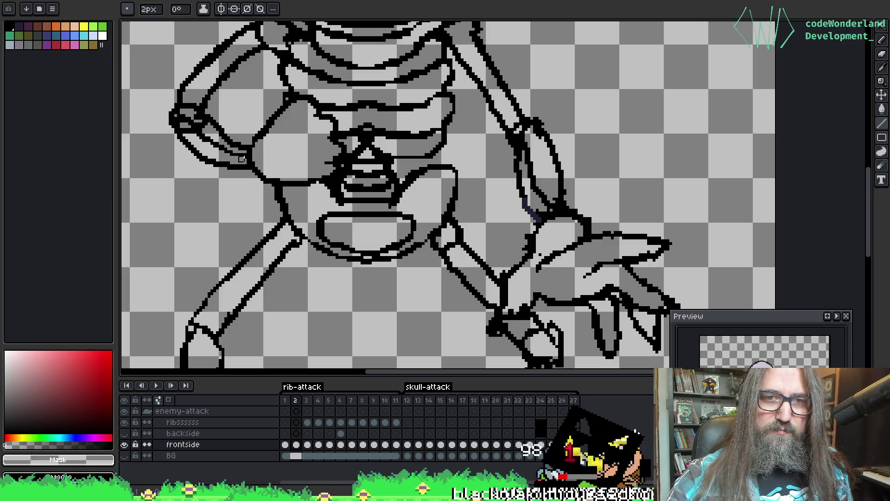
{"action": "scroll", "coordinate": [245, 159], "scroll_direction": "down", "scroll_amount": 2}
{"action": "scroll", "coordinate": [252, 124], "scroll_direction": "up", "scroll_amount": 2}
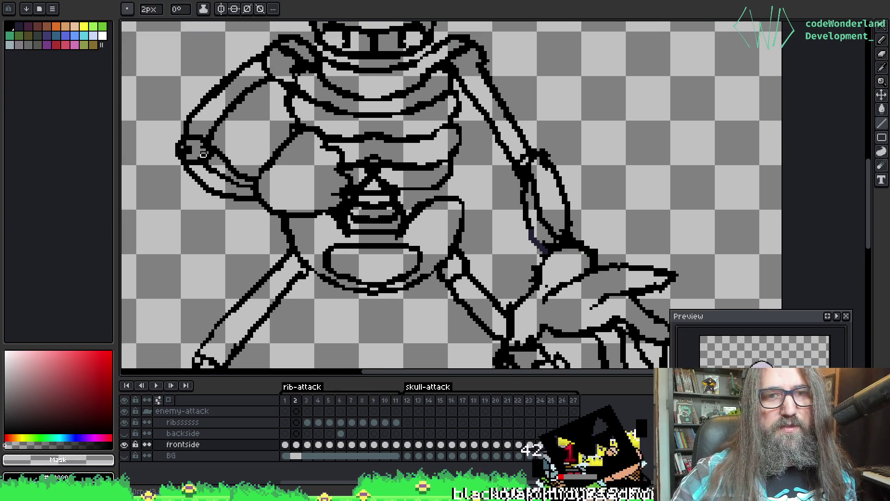
{"action": "scroll", "coordinate": [203, 154], "scroll_direction": "down", "scroll_amount": 2}
{"action": "scroll", "coordinate": [206, 148], "scroll_direction": "up", "scroll_amount": 2}
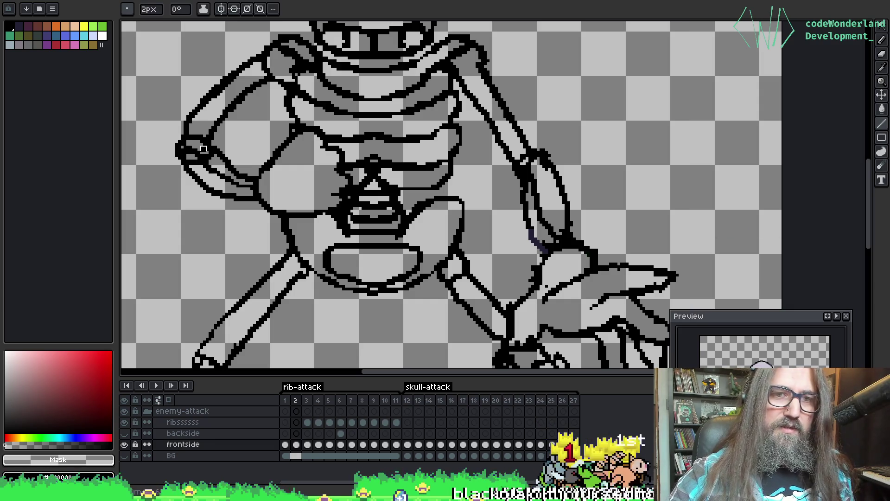
{"action": "scroll", "coordinate": [190, 157], "scroll_direction": "down", "scroll_amount": 2}
{"action": "scroll", "coordinate": [195, 161], "scroll_direction": "up", "scroll_amount": 2}
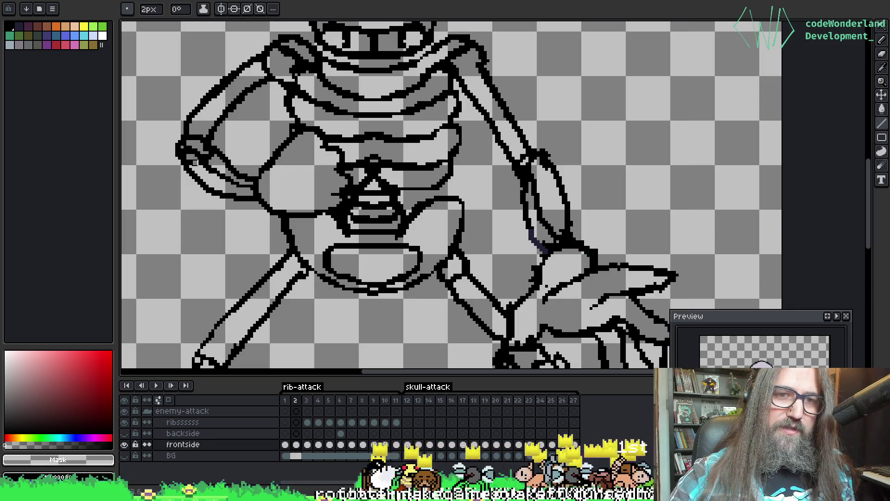
{"action": "scroll", "coordinate": [192, 160], "scroll_direction": "down", "scroll_amount": 2}
{"action": "scroll", "coordinate": [204, 156], "scroll_direction": "up", "scroll_amount": 2}
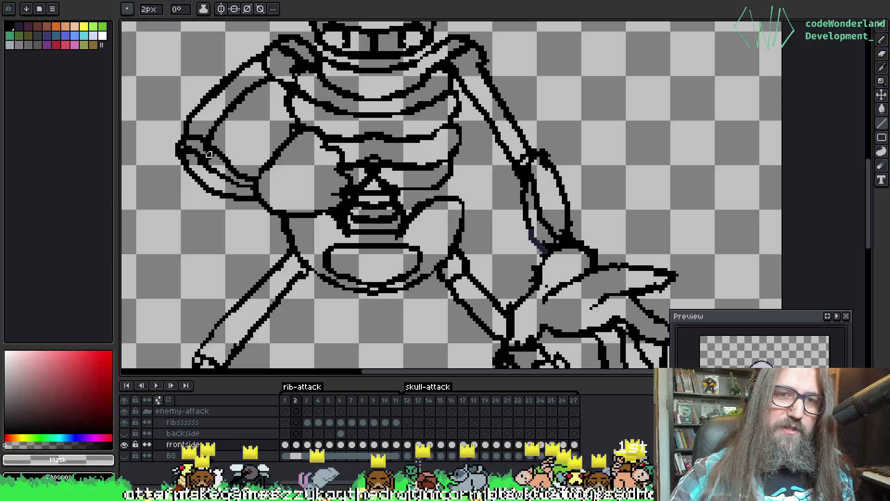
{"action": "scroll", "coordinate": [212, 156], "scroll_direction": "down", "scroll_amount": 2}
{"action": "scroll", "coordinate": [206, 148], "scroll_direction": "up", "scroll_amount": 2}
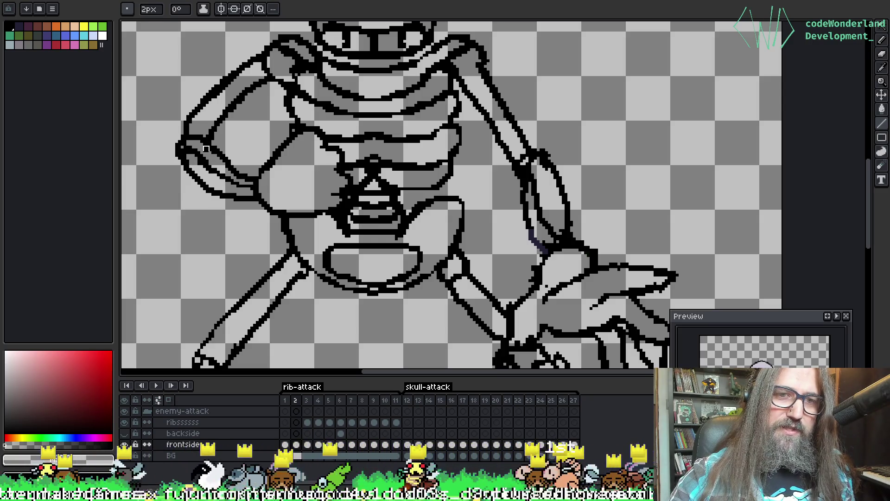
{"action": "scroll", "coordinate": [200, 149], "scroll_direction": "down", "scroll_amount": 2}
{"action": "scroll", "coordinate": [208, 151], "scroll_direction": "up", "scroll_amount": 2}
{"action": "scroll", "coordinate": [209, 158], "scroll_direction": "down", "scroll_amount": 2}
{"action": "scroll", "coordinate": [211, 176], "scroll_direction": "up", "scroll_amount": 2}
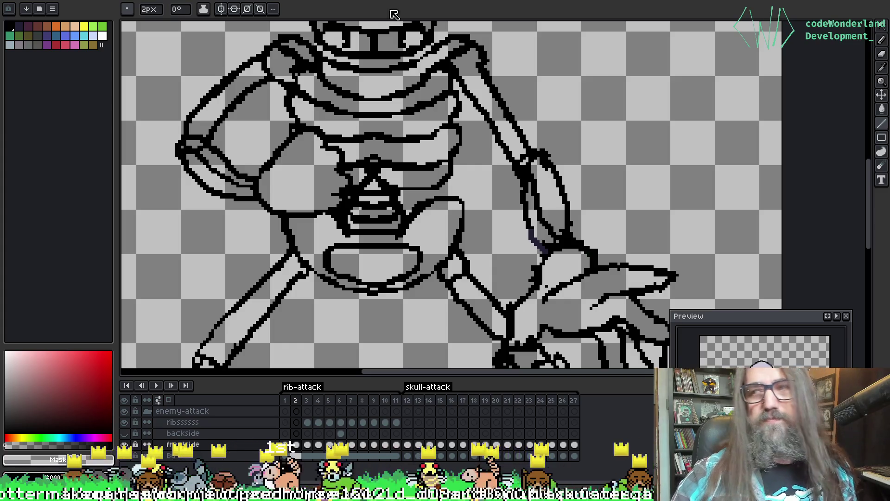
{"action": "left_click_drag", "start_coordinate": [308, 149], "coordinate": [311, 171]}
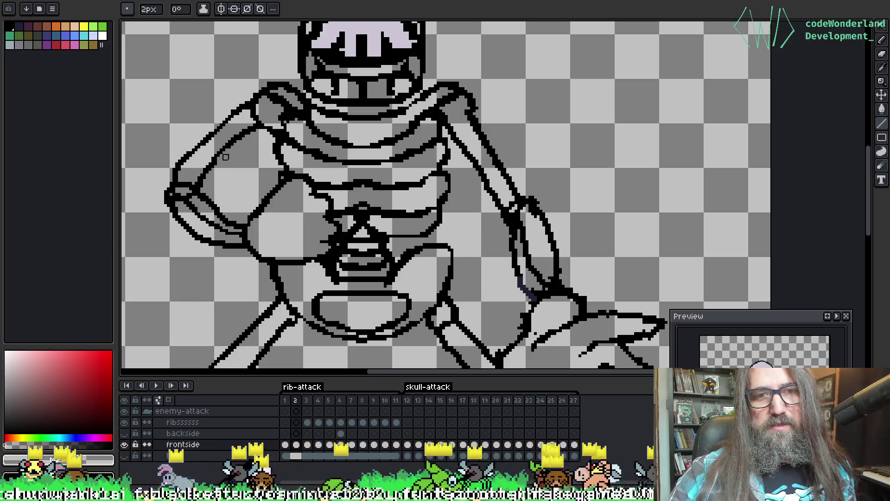
{"action": "scroll", "coordinate": [447, 110], "scroll_direction": "right", "scroll_amount": 3}
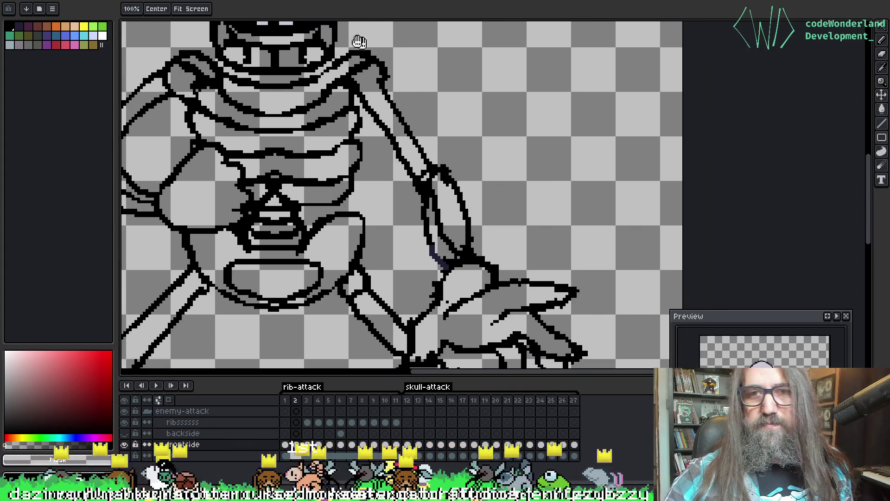
{"action": "scroll", "coordinate": [482, 174], "scroll_direction": "down", "scroll_amount": 2}
{"action": "scroll", "coordinate": [482, 174], "scroll_direction": "right", "scroll_amount": 2}
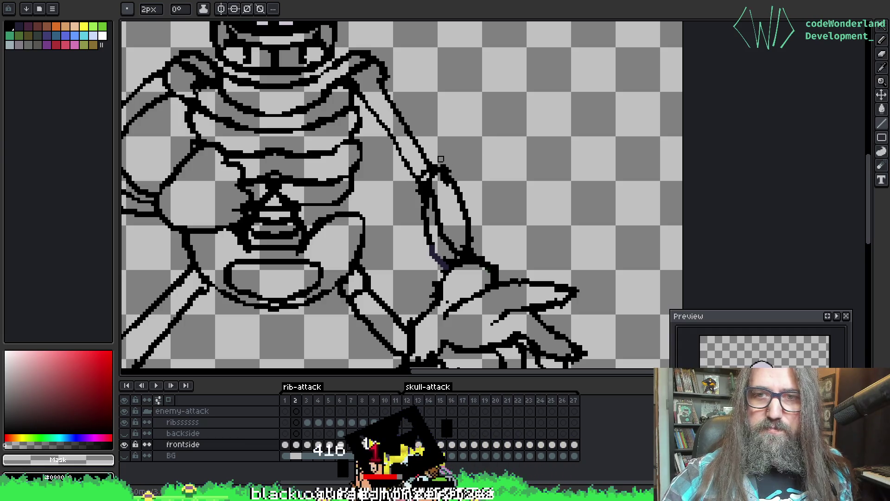
{"action": "scroll", "coordinate": [423, 72], "scroll_direction": "down", "scroll_amount": 2}
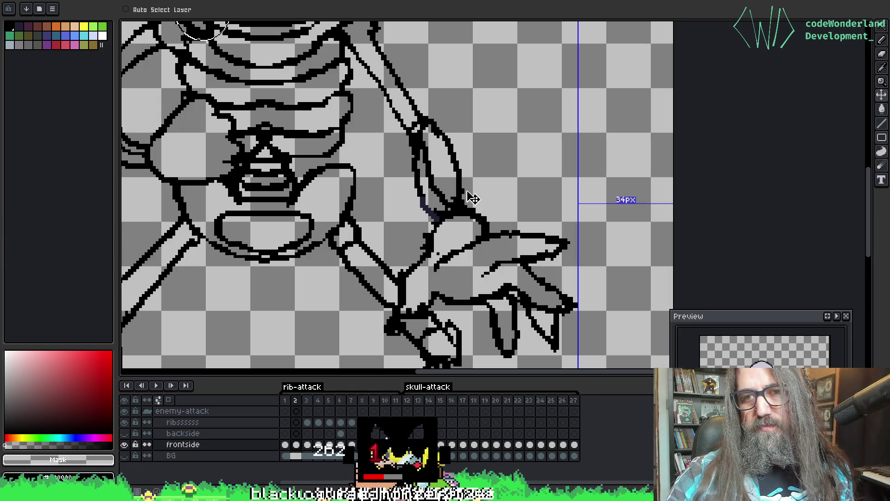
{"action": "left_click_drag", "start_coordinate": [504, 177], "coordinate": [500, 130]}
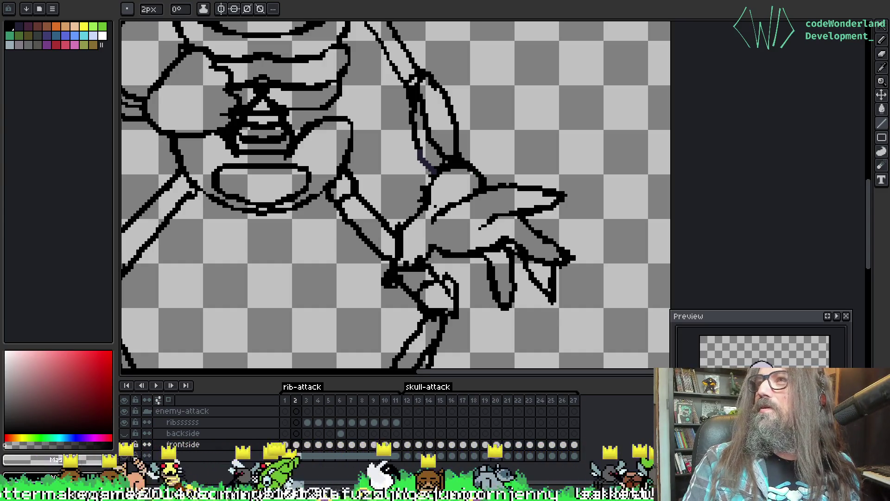
{"action": "left_click_drag", "start_coordinate": [406, 209], "coordinate": [412, 174]}
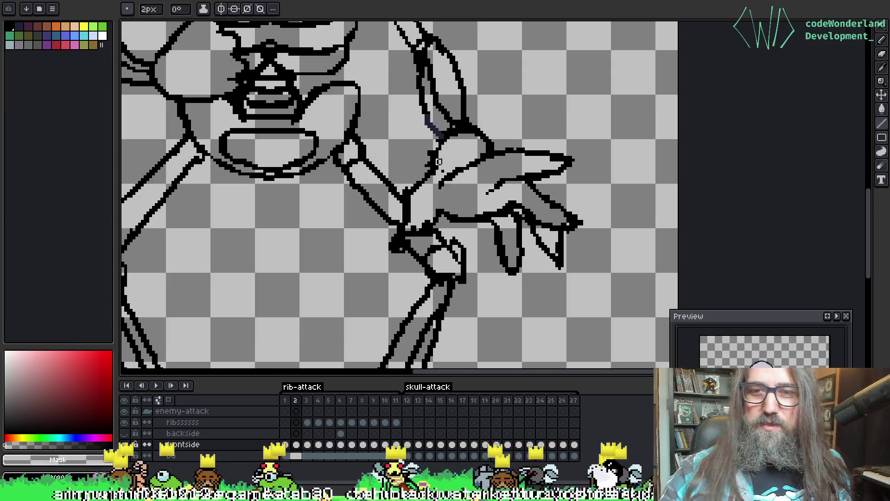
Erase stray pixels along the wrist outline and part of the arm outline below it
{"action": "key", "text": "b"}
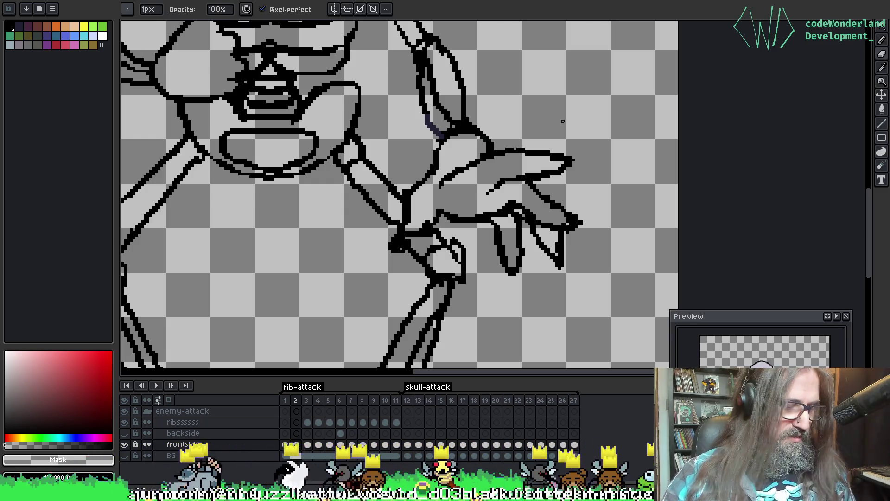
{"action": "key", "text": "e"}
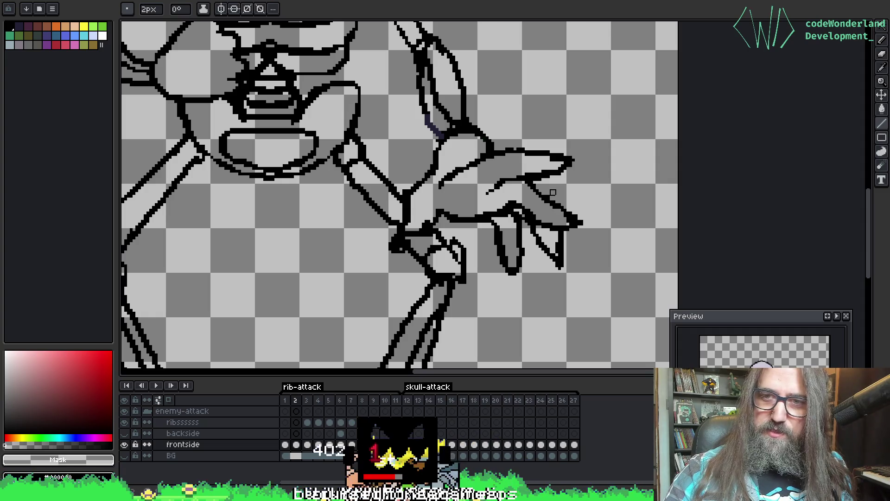
{"action": "scroll", "coordinate": [550, 195], "scroll_direction": "down", "scroll_amount": 1}
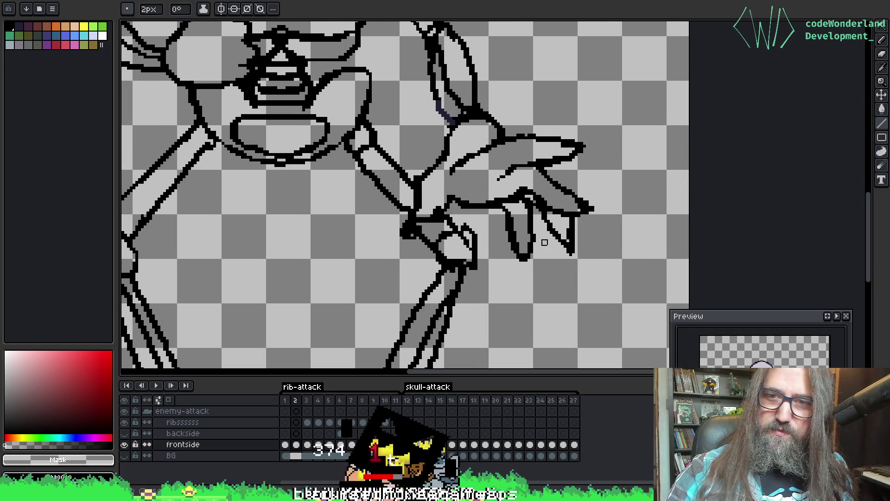
{"action": "scroll", "coordinate": [475, 241], "scroll_direction": "left", "scroll_amount": 2}
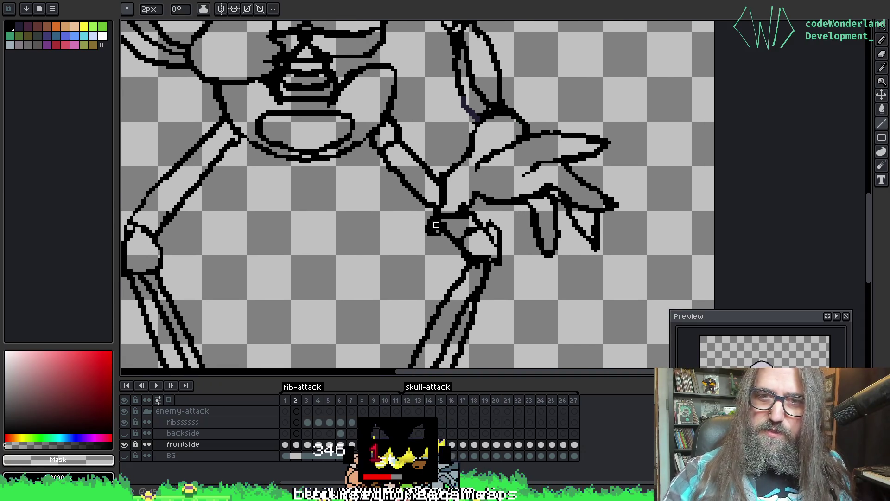
{"action": "mouse_move", "coordinate": [436, 230]}
{"action": "left_mouse_down"}
{"action": "mouse_move", "coordinate": [429, 221]}
{"action": "mouse_move", "coordinate": [442, 241]}
{"action": "mouse_move", "coordinate": [421, 222]}
{"action": "mouse_move", "coordinate": [442, 241]}
{"action": "left_mouse_up"}
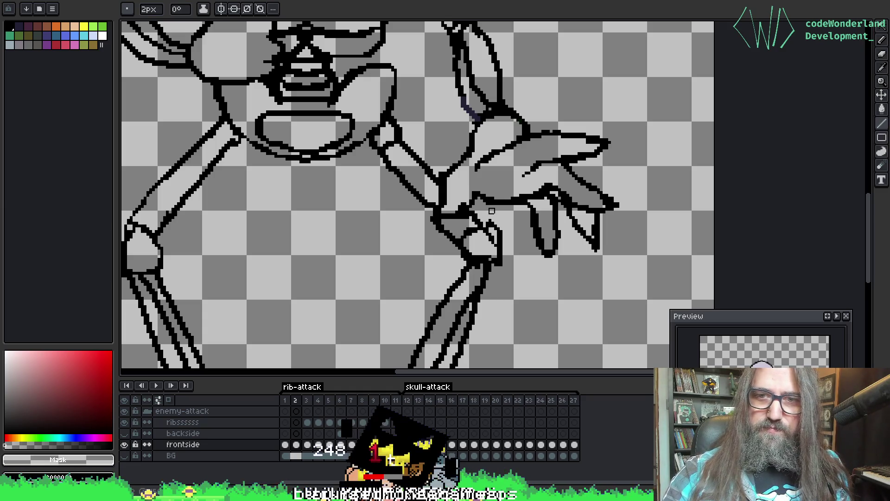
{"action": "mouse_move", "coordinate": [491, 217]}
{"action": "left_mouse_down"}
{"action": "mouse_move", "coordinate": [505, 247]}
{"action": "mouse_move", "coordinate": [522, 236]}
{"action": "left_mouse_up"}
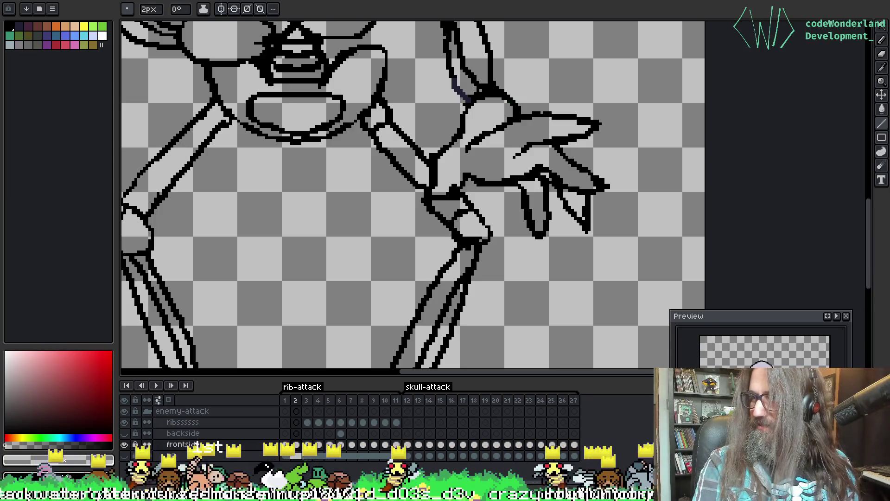
Bring both feet into view and sketch a dotted shading line inside the right shin
{"action": "left_click_drag", "start_coordinate": [504, 195], "coordinate": [597, 79]}
{"action": "key", "text": "b"}
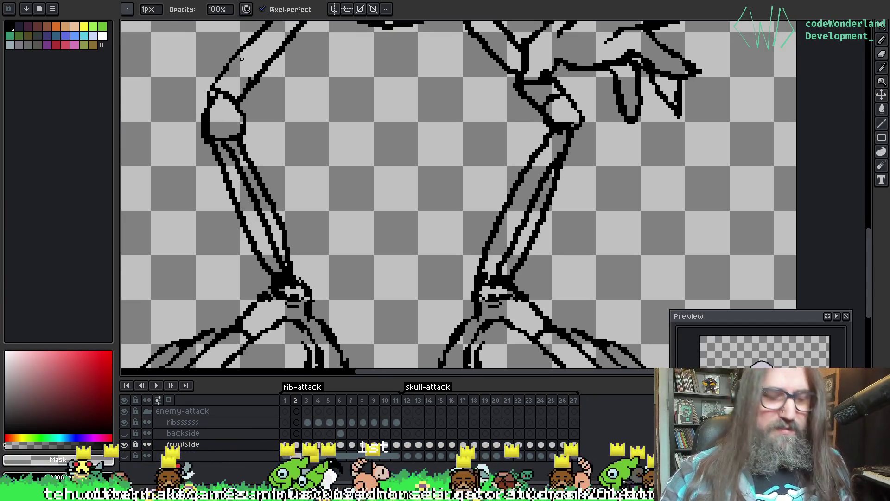
{"action": "key", "text": "e"}
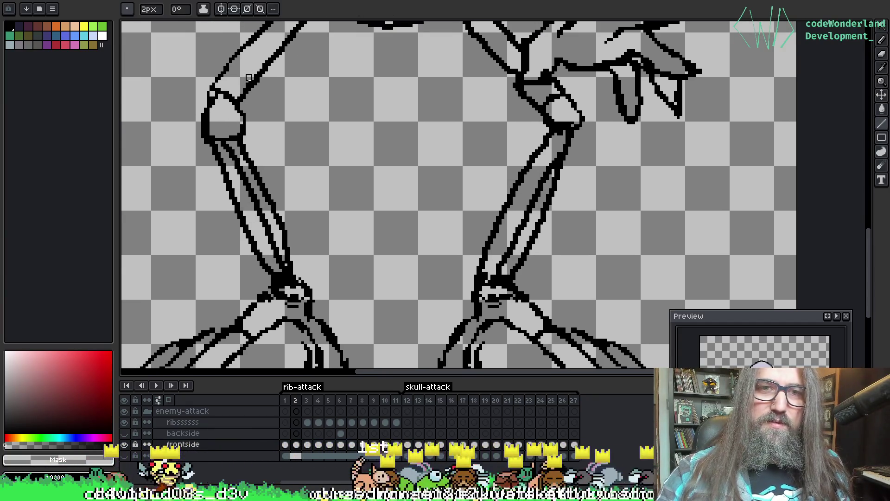
{"action": "left_click_drag", "start_coordinate": [294, 169], "coordinate": [297, 94]}
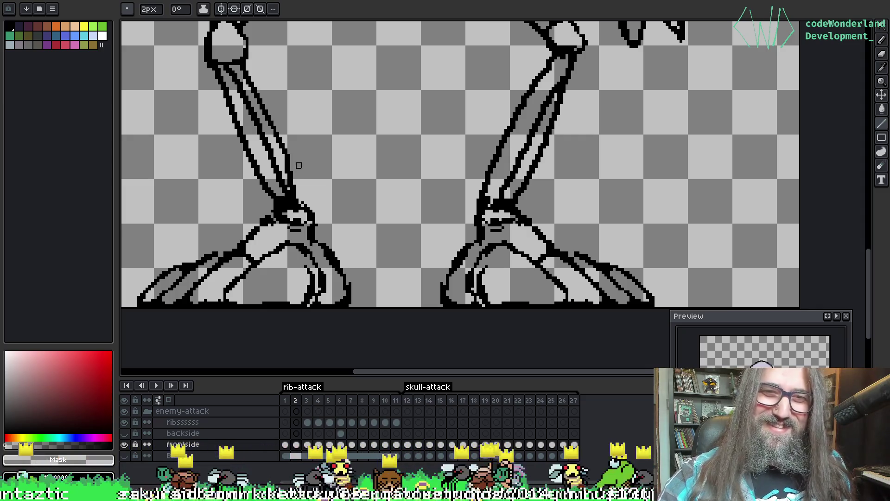
{"action": "left_click_drag", "start_coordinate": [239, 89], "coordinate": [247, 98]}
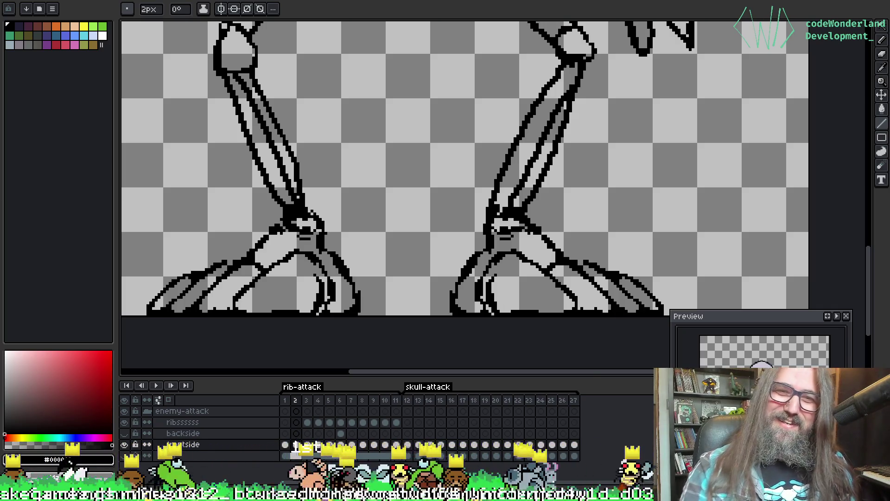
{"action": "mouse_move", "coordinate": [510, 144]}
{"action": "left_mouse_down"}
{"action": "mouse_move", "coordinate": [556, 171]}
{"action": "mouse_move", "coordinate": [586, 71]}
{"action": "left_mouse_up"}
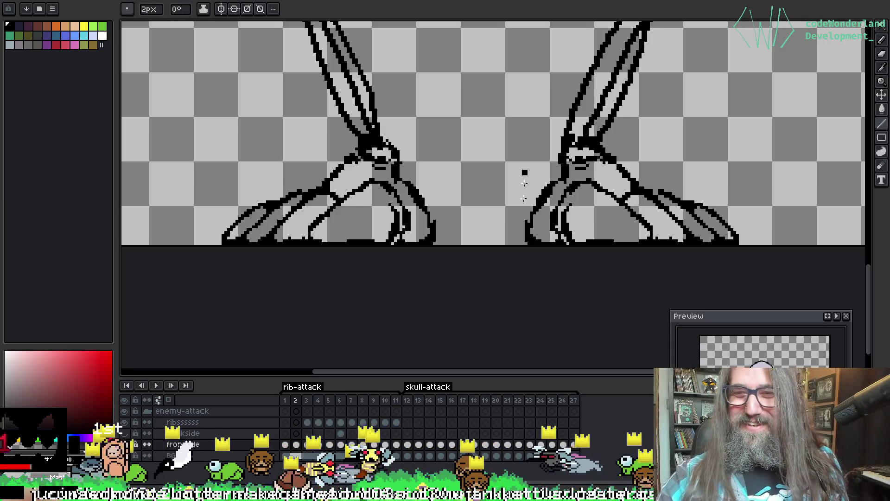
{"action": "key", "text": "v"}
{"action": "key", "text": "b"}
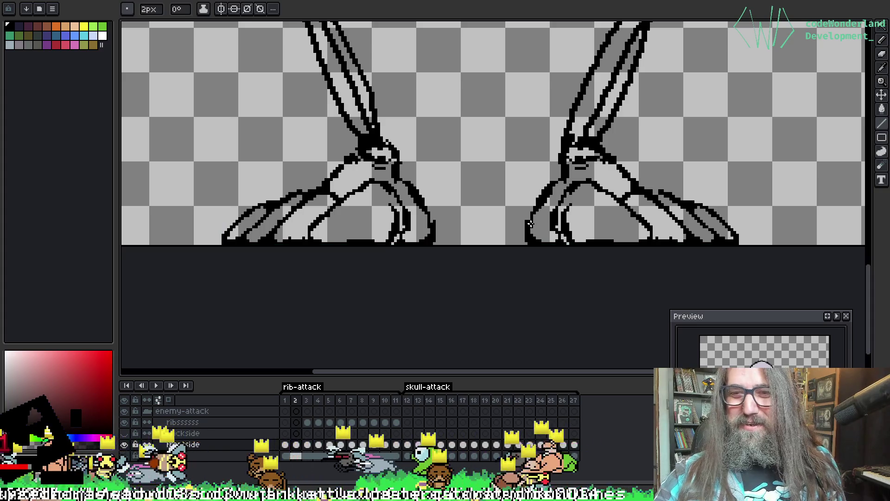
{"action": "scroll", "coordinate": [620, 124], "scroll_direction": "up", "scroll_amount": 3}
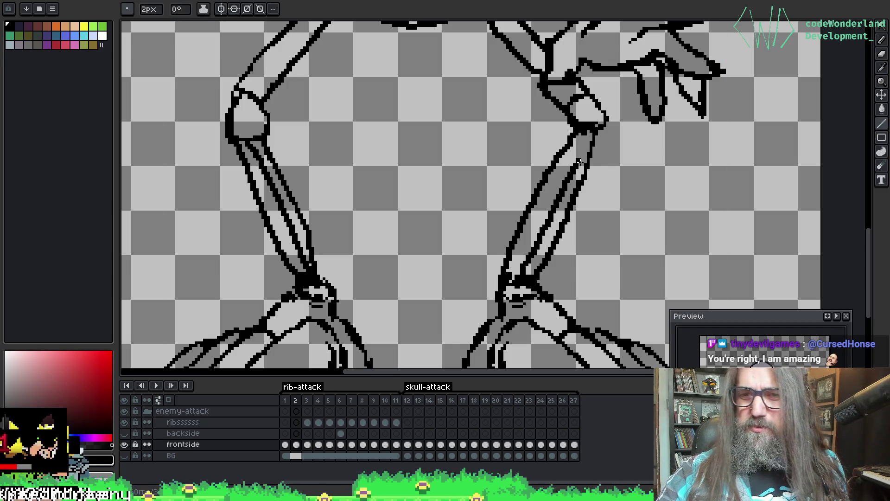
{"action": "left_click_drag", "start_coordinate": [561, 197], "coordinate": [532, 266]}
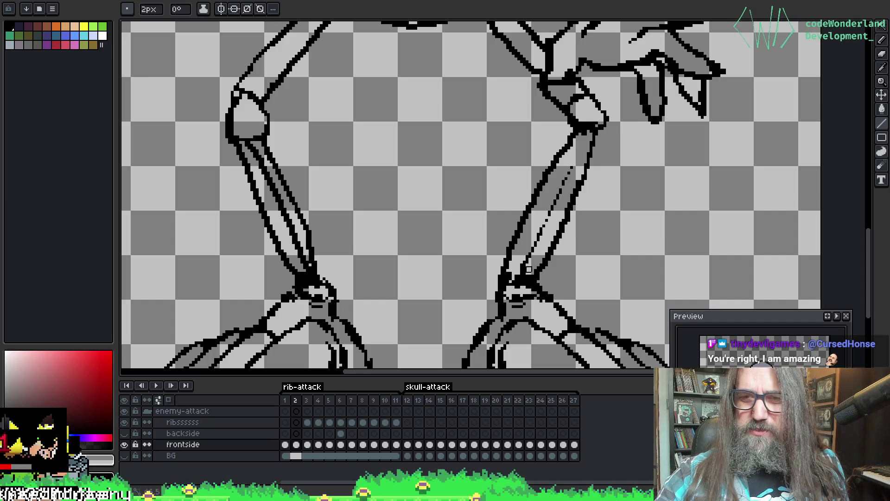
Erase most of the dotted line, leaving a short stub near the ankle
{"action": "left_click_drag", "start_coordinate": [577, 157], "coordinate": [542, 225]}
{"action": "mouse_move", "coordinate": [563, 193]}
{"action": "left_mouse_down"}
{"action": "mouse_move", "coordinate": [531, 256]}
{"action": "mouse_move", "coordinate": [586, 134]}
{"action": "left_mouse_up"}
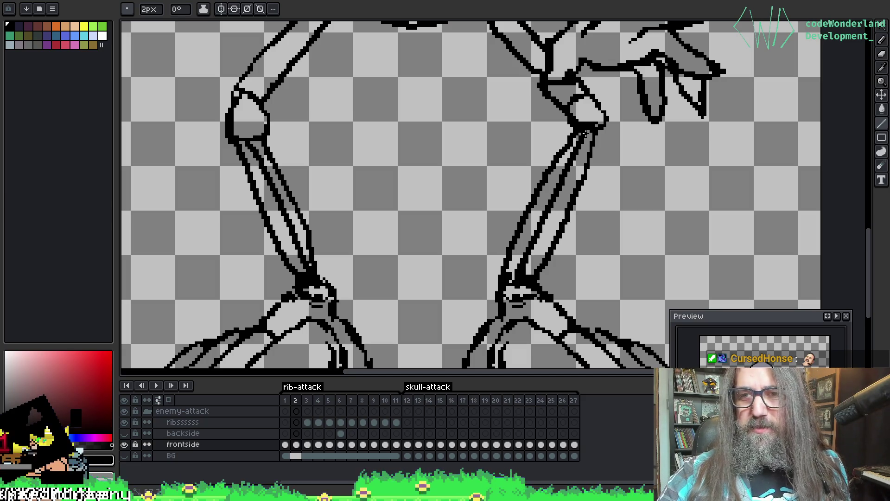
{"action": "mouse_move", "coordinate": [431, 261]}
{"action": "left_mouse_down"}
{"action": "mouse_move", "coordinate": [455, 207]}
{"action": "mouse_move", "coordinate": [411, 194]}
{"action": "left_mouse_up"}
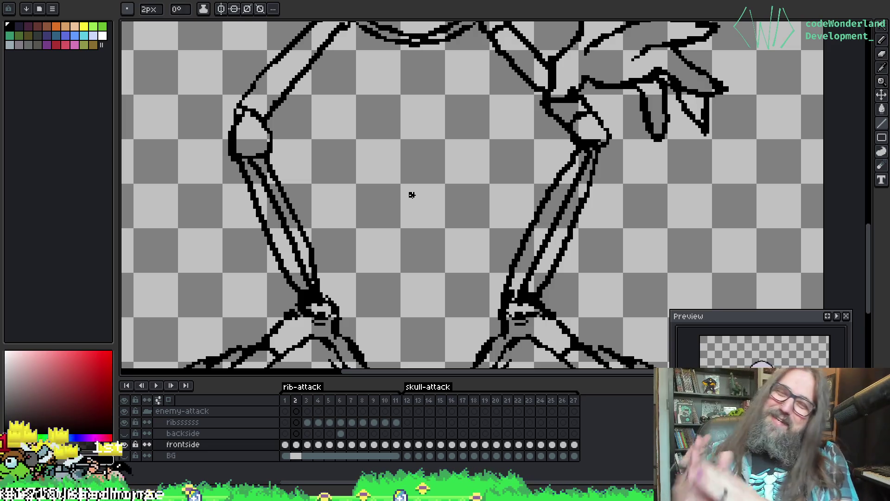
{"action": "left_click_drag", "start_coordinate": [517, 165], "coordinate": [503, 218]}
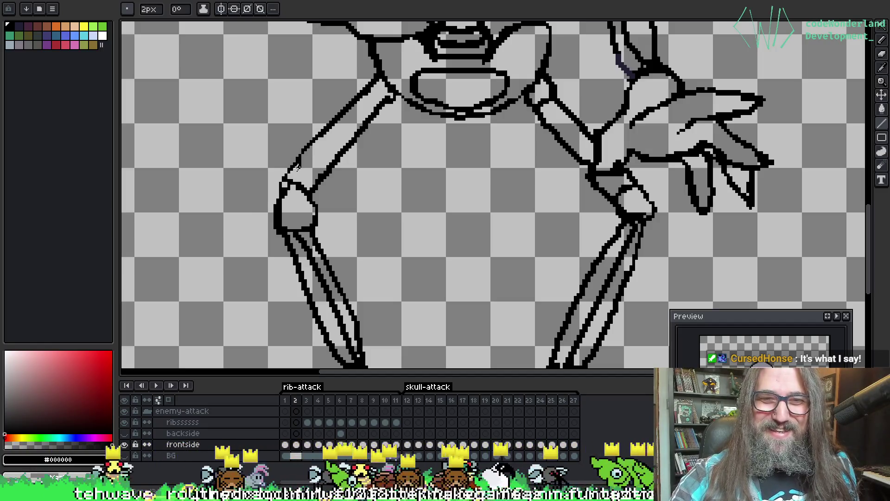
Draw 2px strokes from the left upper arm down to the elbow, closing the outline gap
{"action": "left_click_drag", "start_coordinate": [300, 157], "coordinate": [289, 170]}
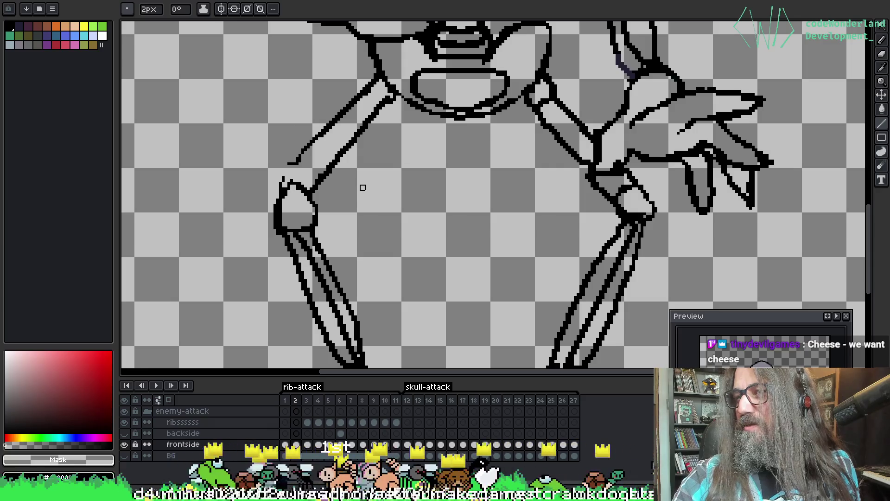
{"action": "key", "text": "space"}
{"action": "left_click_drag", "start_coordinate": [310, 159], "coordinate": [317, 163]}
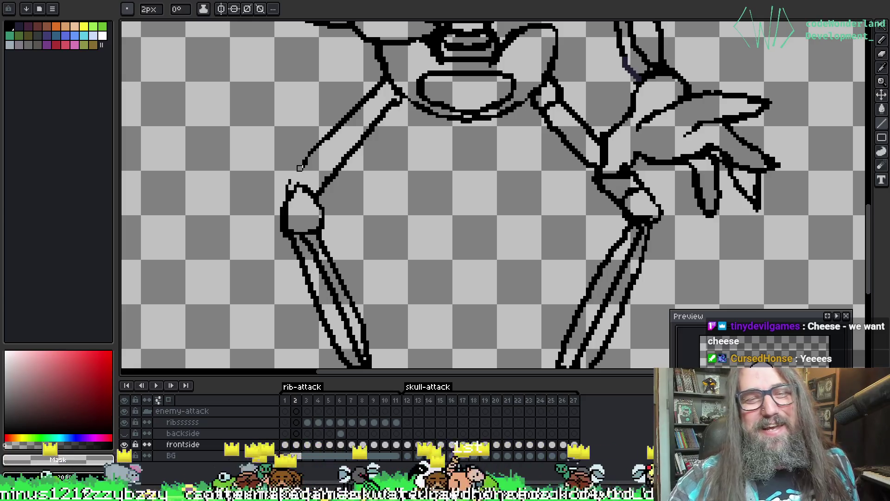
{"action": "left_click_drag", "start_coordinate": [292, 185], "coordinate": [307, 159]}
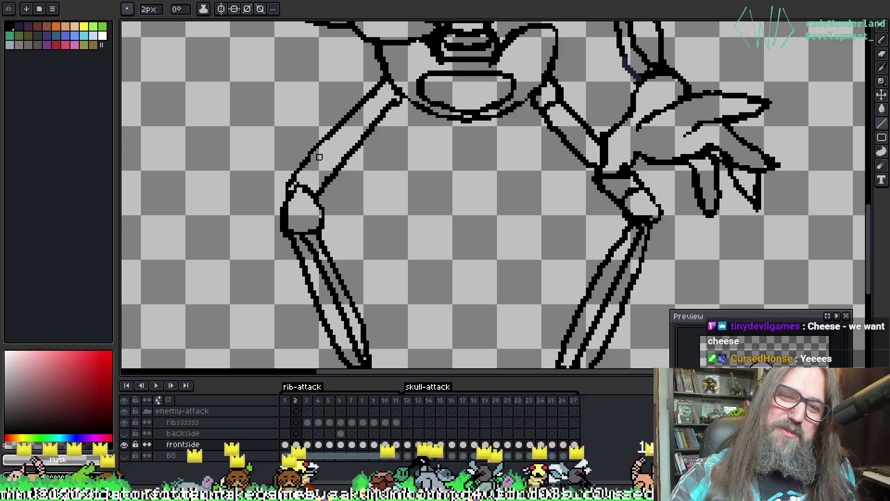
{"action": "mouse_move", "coordinate": [440, 121]}
{"action": "left_mouse_down"}
{"action": "mouse_move", "coordinate": [395, 174]}
{"action": "mouse_move", "coordinate": [385, 225]}
{"action": "left_mouse_up"}
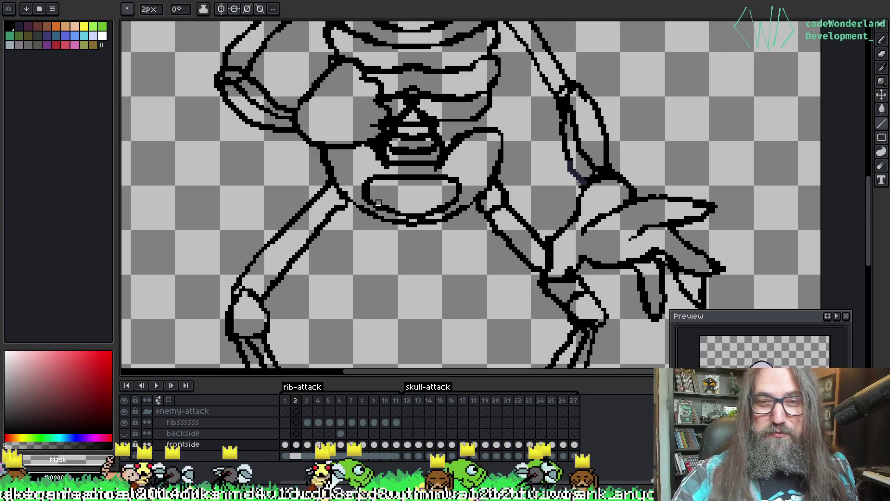
{"action": "scroll", "coordinate": [457, 131], "scroll_direction": "down", "scroll_amount": 2}
{"action": "scroll", "coordinate": [322, 107], "scroll_direction": "up", "scroll_amount": 2}
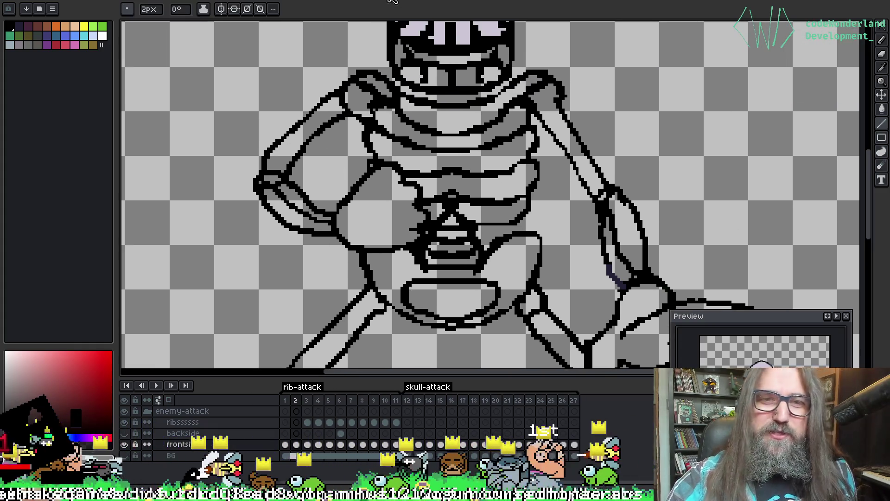
{"action": "scroll", "coordinate": [322, 107], "scroll_direction": "down", "scroll_amount": 2}
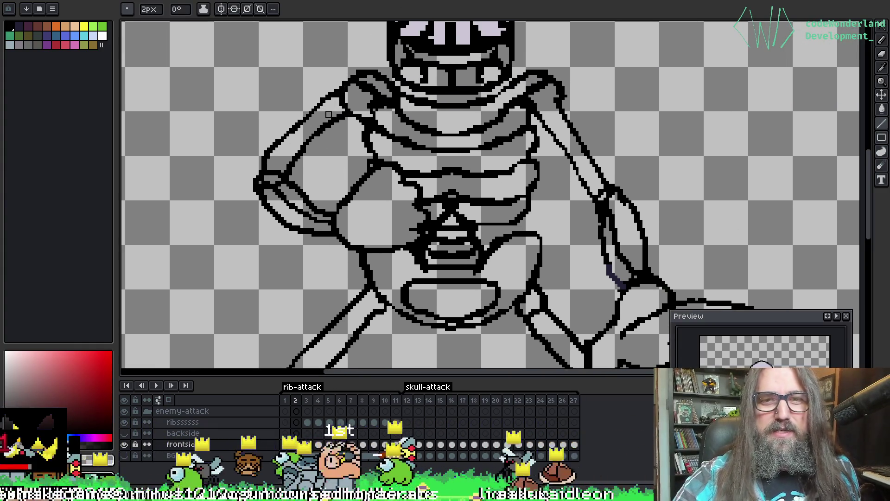
{"action": "scroll", "coordinate": [316, 98], "scroll_direction": "up", "scroll_amount": 2}
{"action": "scroll", "coordinate": [316, 97], "scroll_direction": "down", "scroll_amount": 2}
{"action": "scroll", "coordinate": [304, 117], "scroll_direction": "up", "scroll_amount": 2}
{"action": "scroll", "coordinate": [303, 117], "scroll_direction": "down", "scroll_amount": 2}
{"action": "scroll", "coordinate": [316, 122], "scroll_direction": "up", "scroll_amount": 2}
{"action": "key", "text": "v"}
{"action": "key", "text": "b"}
{"action": "scroll", "coordinate": [317, 123], "scroll_direction": "down", "scroll_amount": 2}
{"action": "scroll", "coordinate": [301, 115], "scroll_direction": "up", "scroll_amount": 2}
{"action": "scroll", "coordinate": [325, 98], "scroll_direction": "down", "scroll_amount": 2}
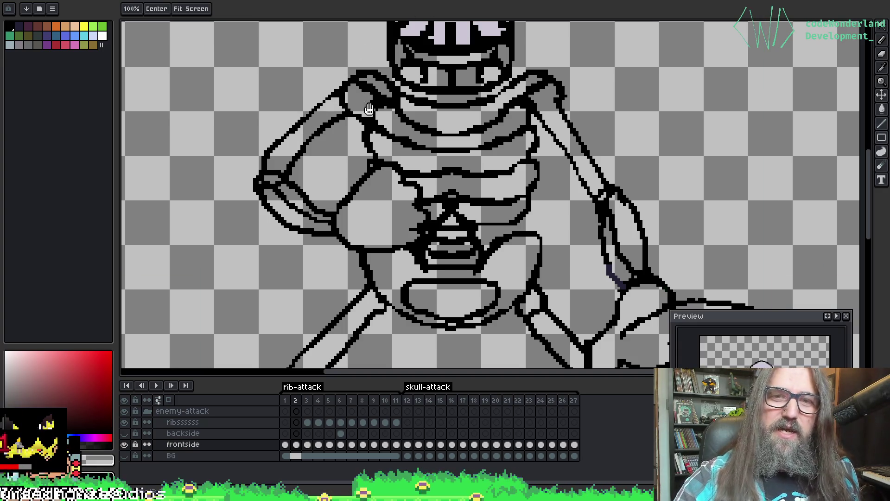
{"action": "scroll", "coordinate": [429, 92], "scroll_direction": "up", "scroll_amount": 2}
{"action": "scroll", "coordinate": [428, 131], "scroll_direction": "down", "scroll_amount": 2}
{"action": "scroll", "coordinate": [439, 106], "scroll_direction": "up", "scroll_amount": 2}
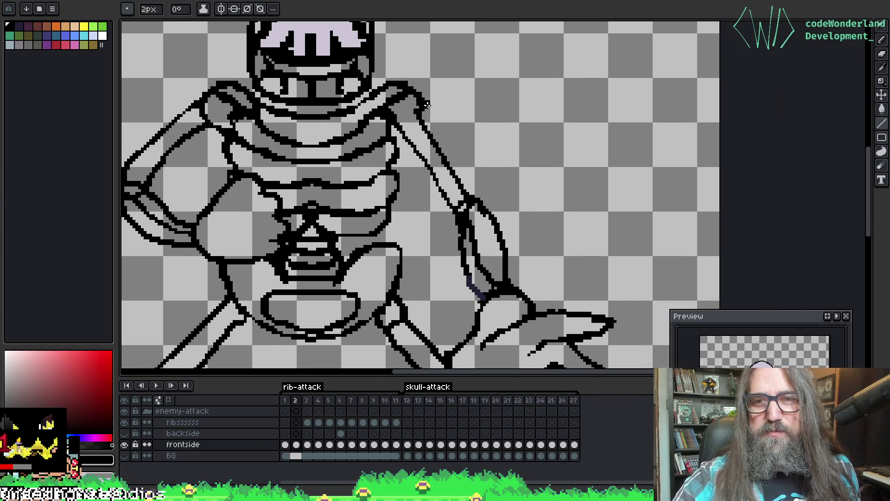
{"action": "scroll", "coordinate": [522, 117], "scroll_direction": "down", "scroll_amount": 1}
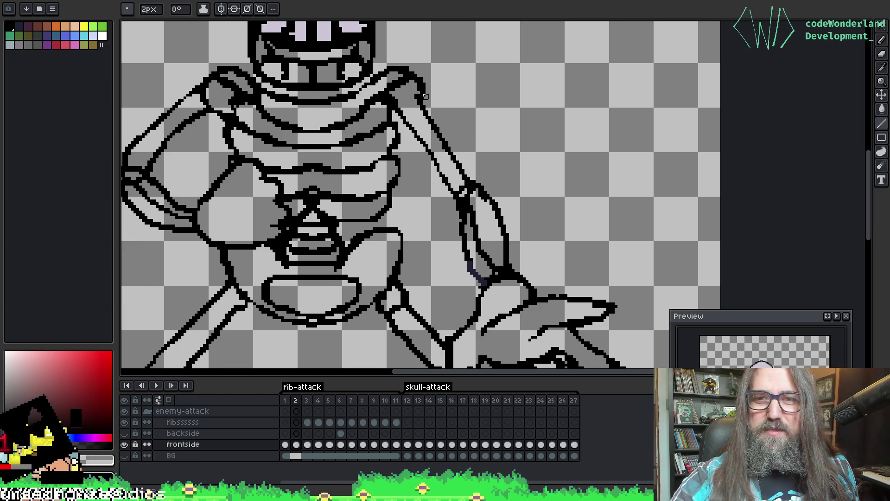
{"action": "scroll", "coordinate": [493, 165], "scroll_direction": "down", "scroll_amount": 2}
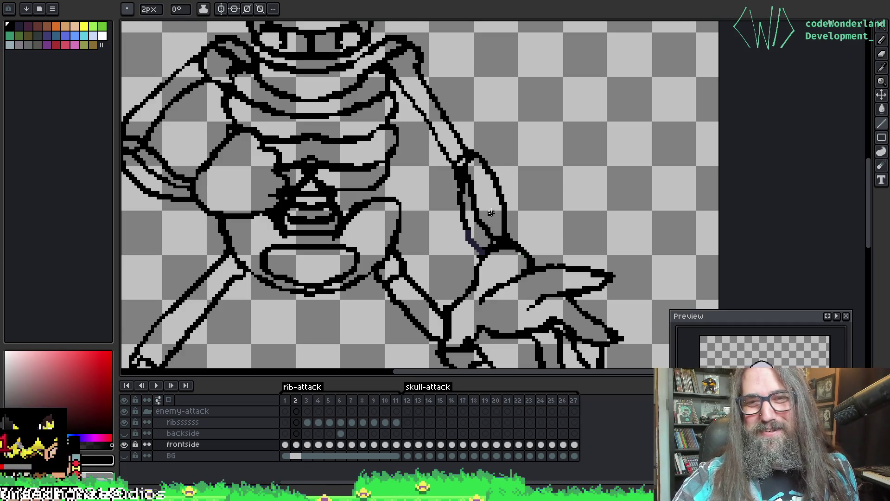
{"action": "left_click_drag", "start_coordinate": [535, 124], "coordinate": [528, 71]}
{"action": "left_click_drag", "start_coordinate": [529, 257], "coordinate": [536, 234]}
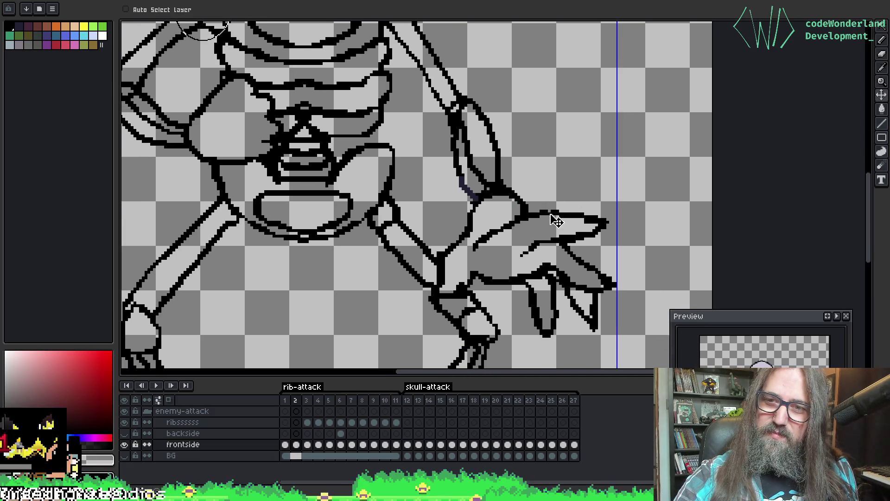
{"action": "key", "text": "ctrl+alt+c"}
{"action": "key", "text": "Escape"}
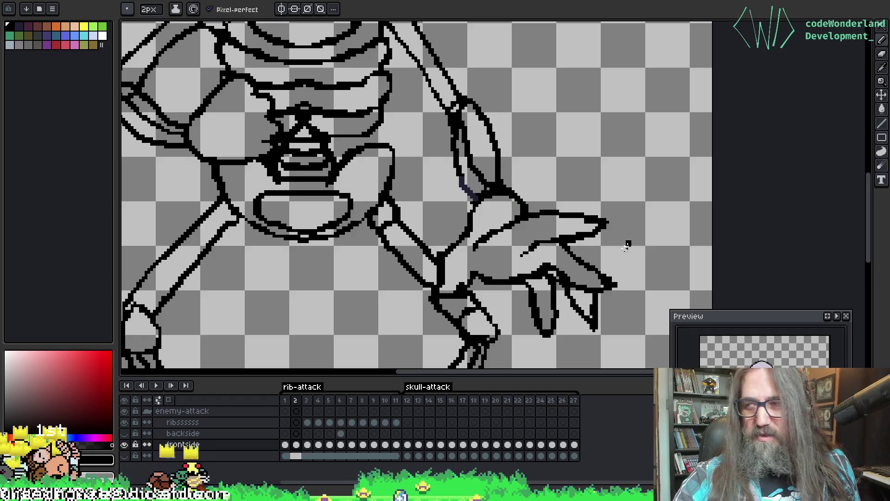
{"action": "scroll", "coordinate": [563, 263], "scroll_direction": "down", "scroll_amount": 2}
{"action": "scroll", "coordinate": [532, 205], "scroll_direction": "up", "scroll_amount": 2}
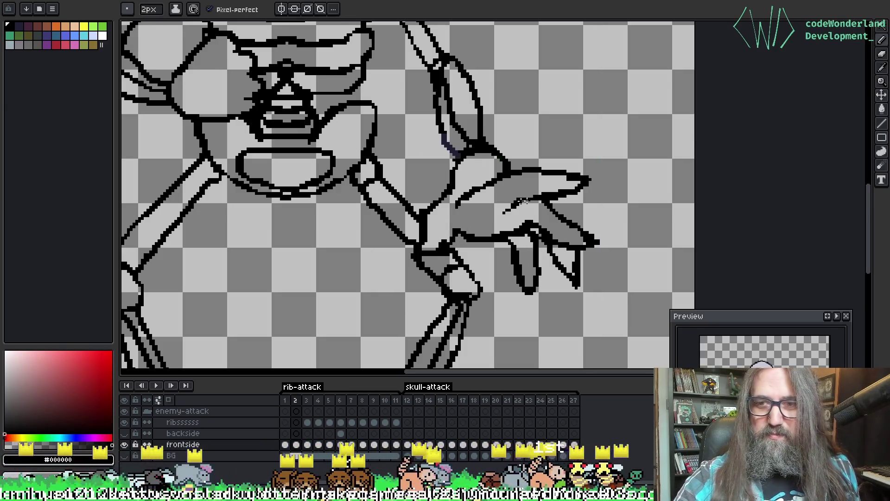
{"action": "mouse_move", "coordinate": [328, 37]}
{"action": "left_mouse_down"}
{"action": "mouse_move", "coordinate": [430, 109]}
{"action": "mouse_move", "coordinate": [451, 173]}
{"action": "left_mouse_up"}
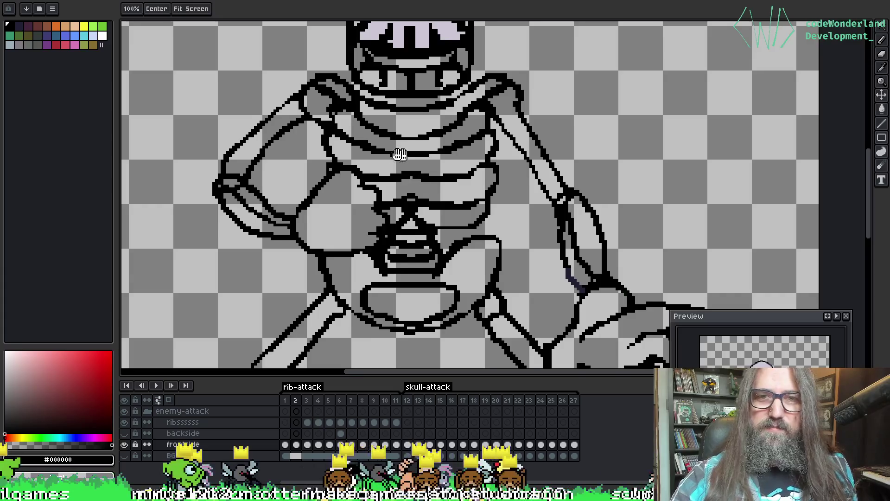
{"action": "left_click_drag", "start_coordinate": [461, 120], "coordinate": [468, 187]}
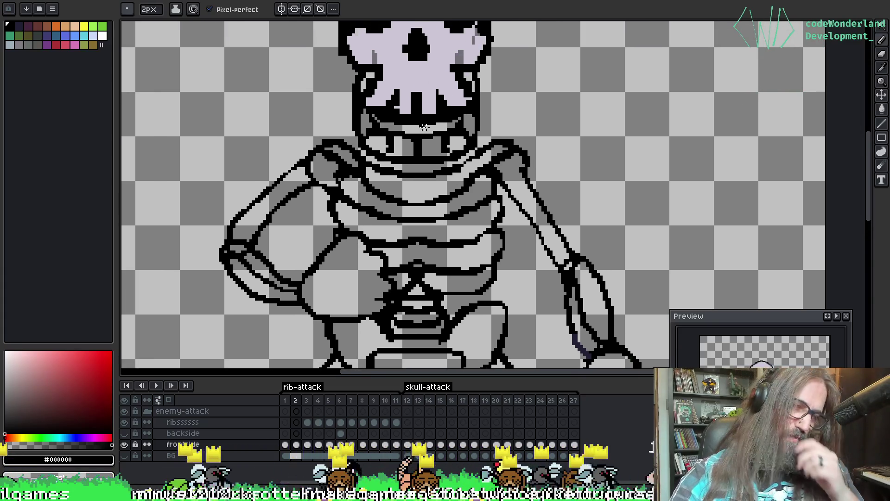
{"action": "mouse_move", "coordinate": [513, 234]}
{"action": "left_mouse_down"}
{"action": "mouse_move", "coordinate": [487, 203]}
{"action": "mouse_move", "coordinate": [533, 246]}
{"action": "mouse_move", "coordinate": [457, 238]}
{"action": "mouse_move", "coordinate": [465, 264]}
{"action": "mouse_move", "coordinate": [485, 246]}
{"action": "left_mouse_up"}
{"action": "left_click", "coordinate": [503, 199], "text": "alt"}
{"action": "left_click_drag", "start_coordinate": [496, 197], "coordinate": [539, 258]}
{"action": "left_click_drag", "start_coordinate": [495, 187], "coordinate": [546, 274]}
{"action": "key", "text": "shift"}
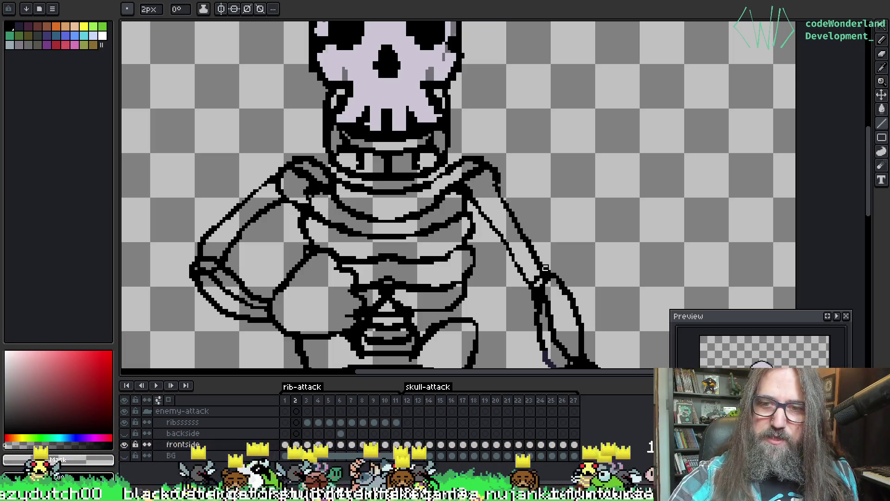
{"action": "key", "text": "v"}
{"action": "key", "text": "b"}
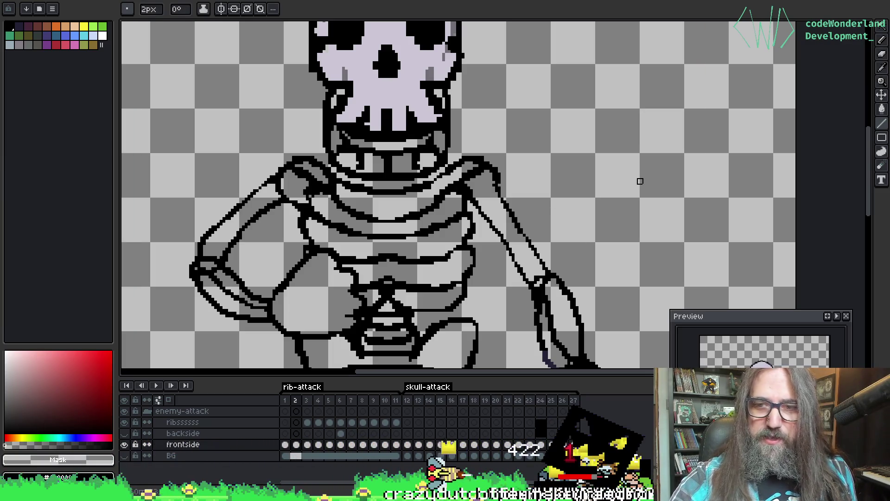
{"action": "left_click_drag", "start_coordinate": [533, 195], "coordinate": [545, 199]}
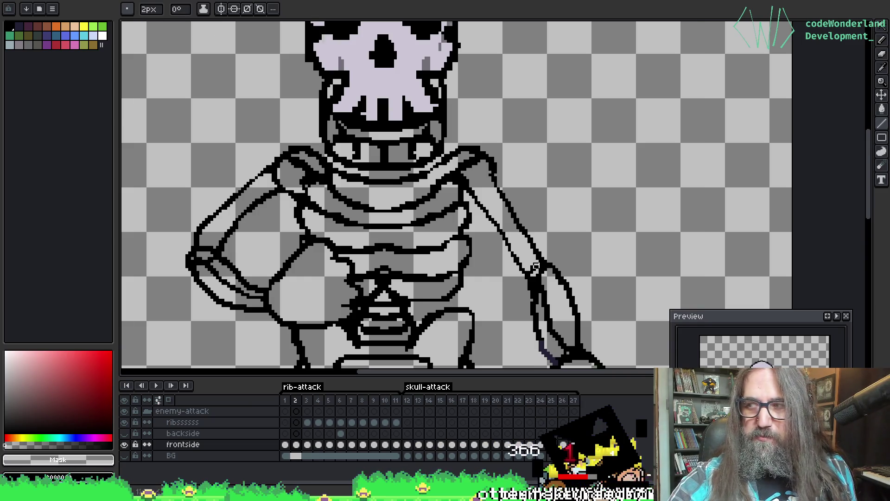
{"action": "left_click_drag", "start_coordinate": [547, 115], "coordinate": [546, 168]}
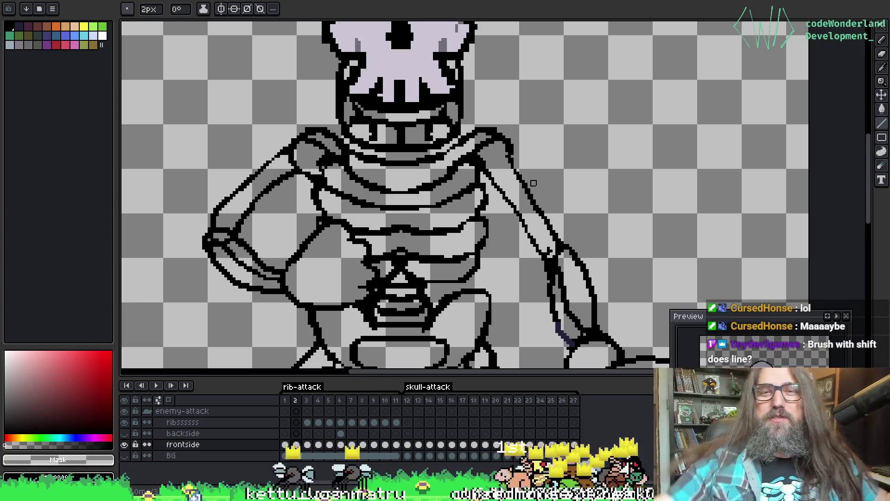
{"action": "scroll", "coordinate": [491, 163], "scroll_direction": "down", "scroll_amount": 1}
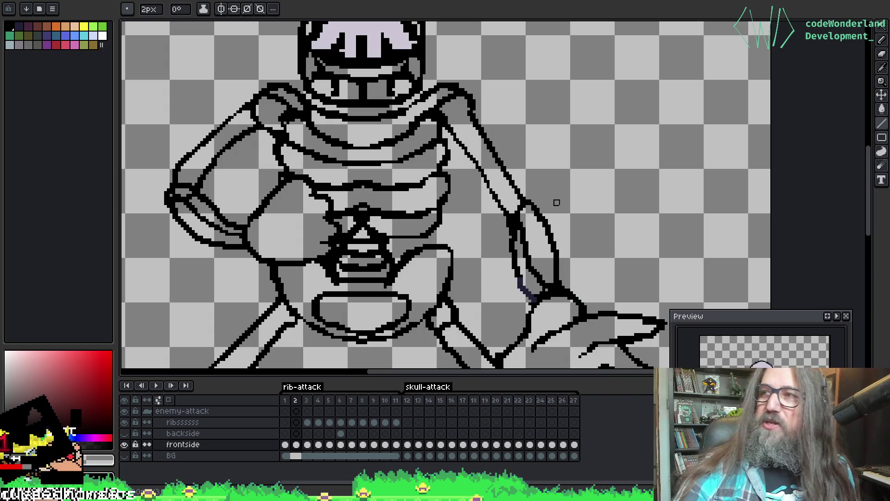
{"action": "mouse_move", "coordinate": [571, 187]}
{"action": "left_mouse_down"}
{"action": "mouse_move", "coordinate": [550, 172]}
{"action": "mouse_move", "coordinate": [542, 141]}
{"action": "left_mouse_up"}
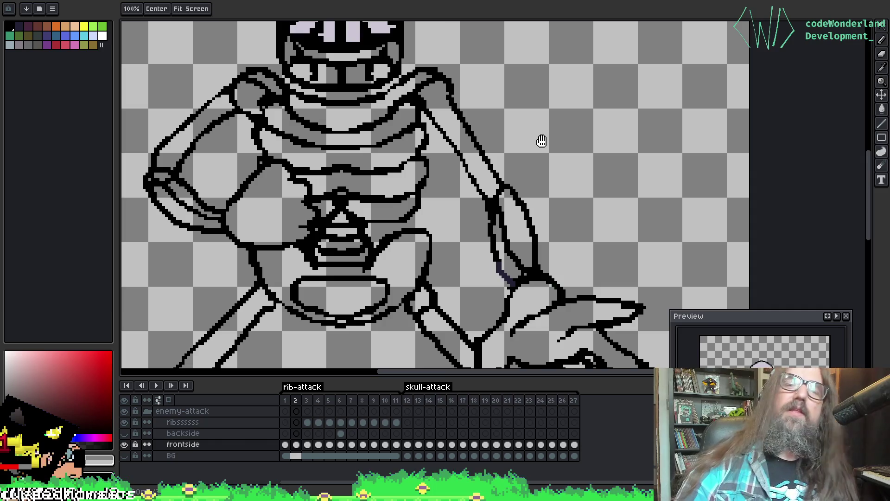
{"action": "key", "text": "b"}
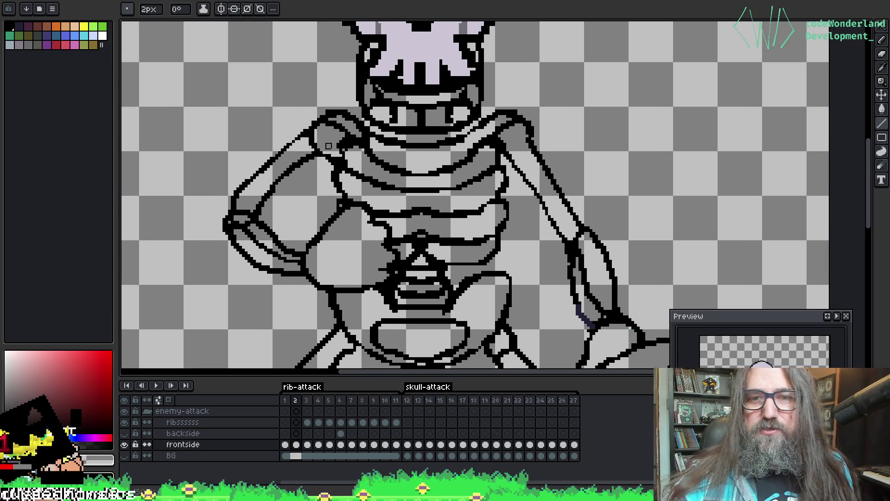
{"action": "left_click_drag", "start_coordinate": [371, 108], "coordinate": [368, 113]}
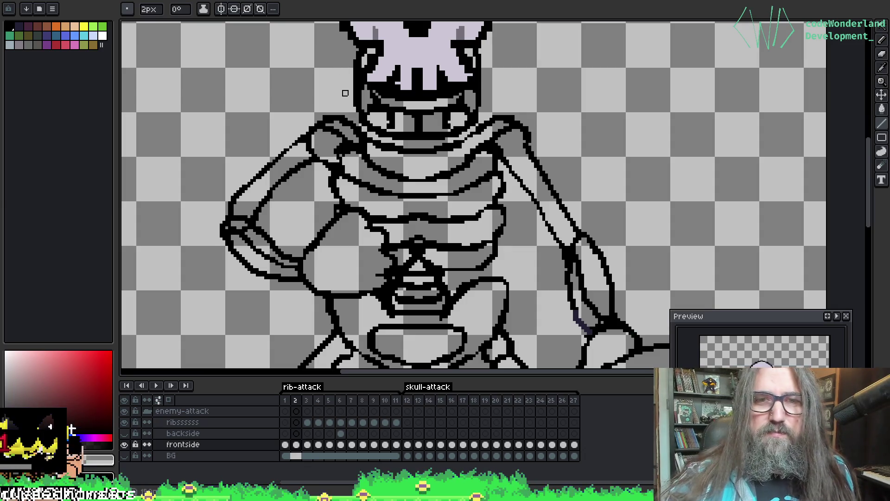
{"action": "key", "text": "i"}
{"action": "key", "text": "b"}
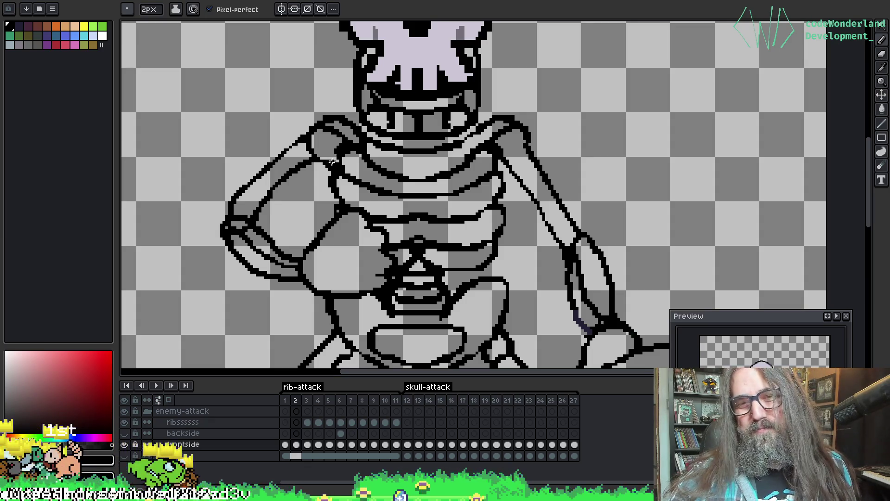
{"action": "key", "text": "e"}
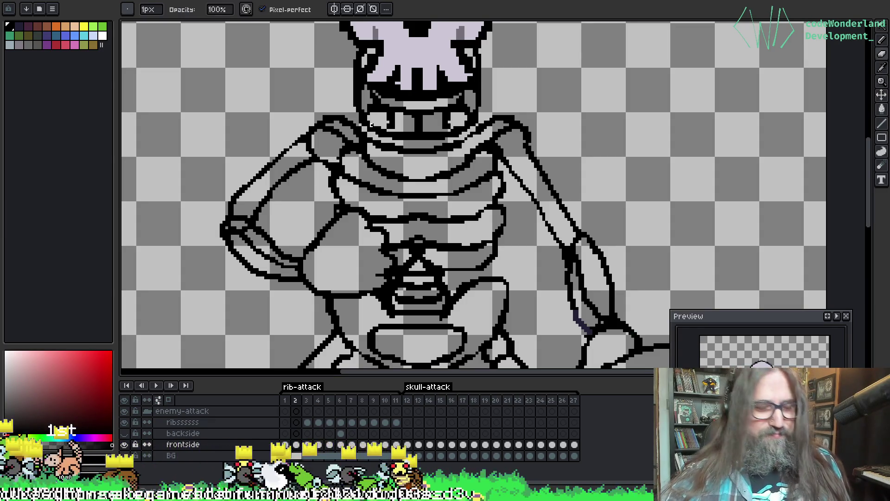
{"action": "key", "text": "e"}
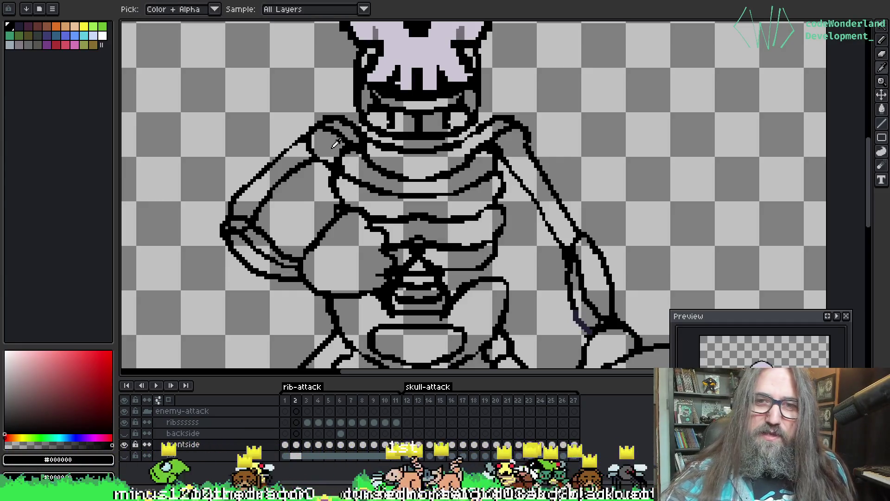
{"action": "left_click", "coordinate": [331, 149], "text": "alt"}
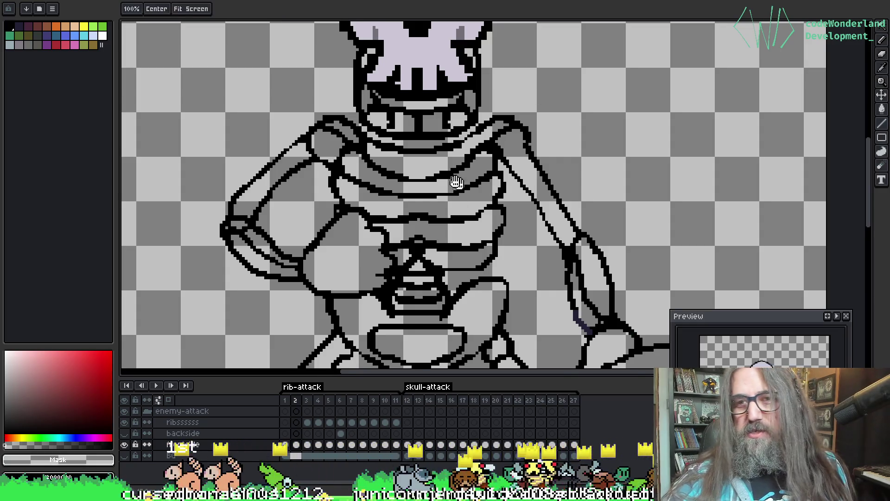
{"action": "scroll", "coordinate": [314, 141], "scroll_direction": "right", "scroll_amount": 1}
{"action": "scroll", "coordinate": [477, 93], "scroll_direction": "down", "scroll_amount": 3}
{"action": "scroll", "coordinate": [477, 93], "scroll_direction": "right", "scroll_amount": 2}
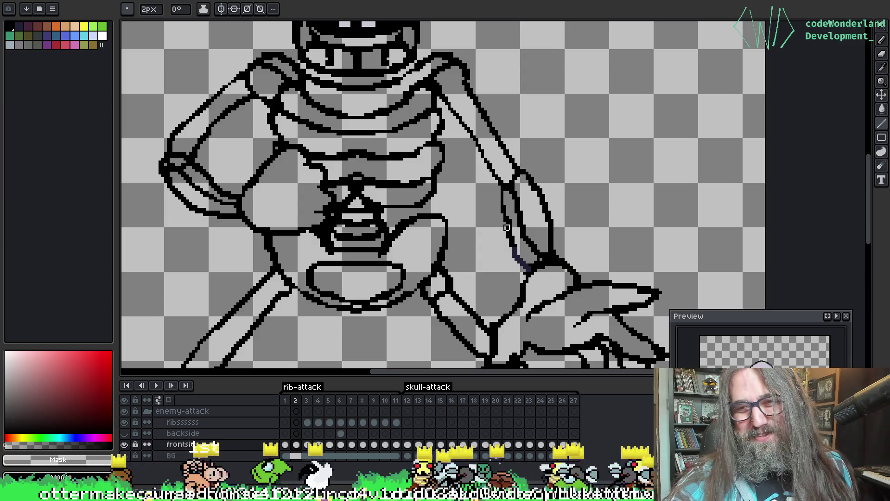
{"action": "scroll", "coordinate": [545, 185], "scroll_direction": "down", "scroll_amount": 1}
{"action": "scroll", "coordinate": [507, 126], "scroll_direction": "up", "scroll_amount": 1}
{"action": "scroll", "coordinate": [507, 121], "scroll_direction": "down", "scroll_amount": 1}
{"action": "scroll", "coordinate": [510, 126], "scroll_direction": "up", "scroll_amount": 1}
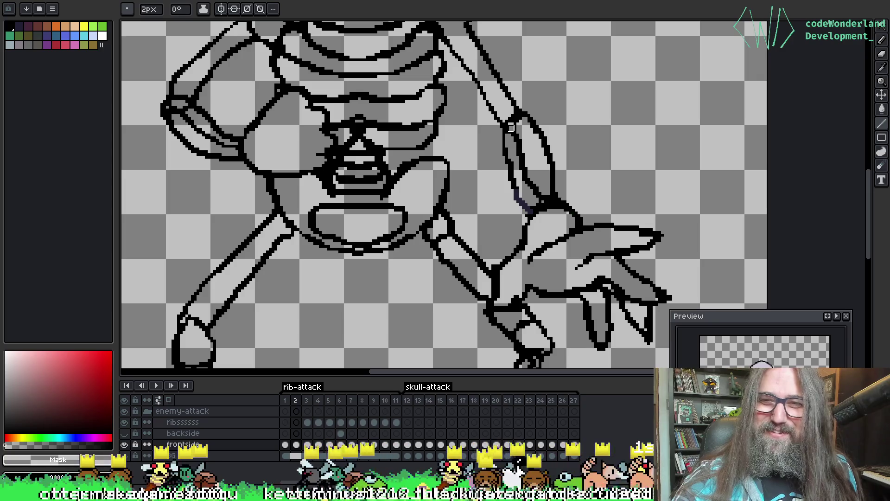
{"action": "scroll", "coordinate": [510, 121], "scroll_direction": "down", "scroll_amount": 1}
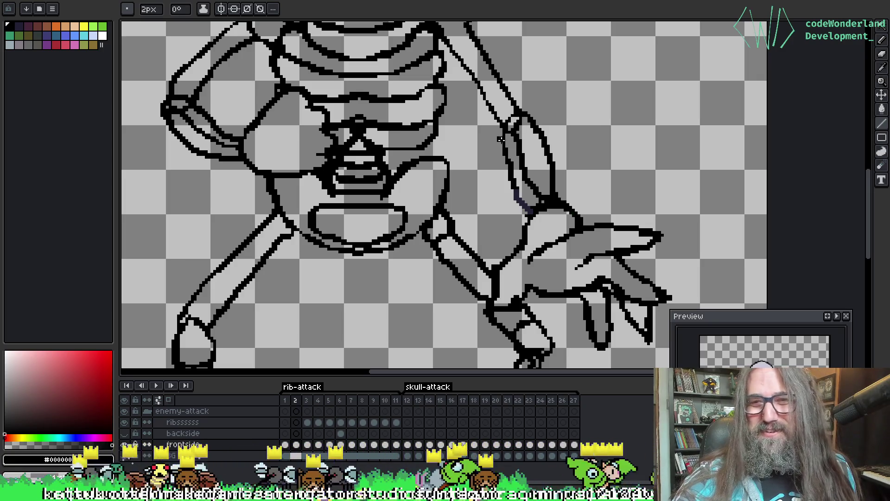
{"action": "scroll", "coordinate": [464, 189], "scroll_direction": "up", "scroll_amount": 1}
{"action": "scroll", "coordinate": [464, 189], "scroll_direction": "down", "scroll_amount": 1}
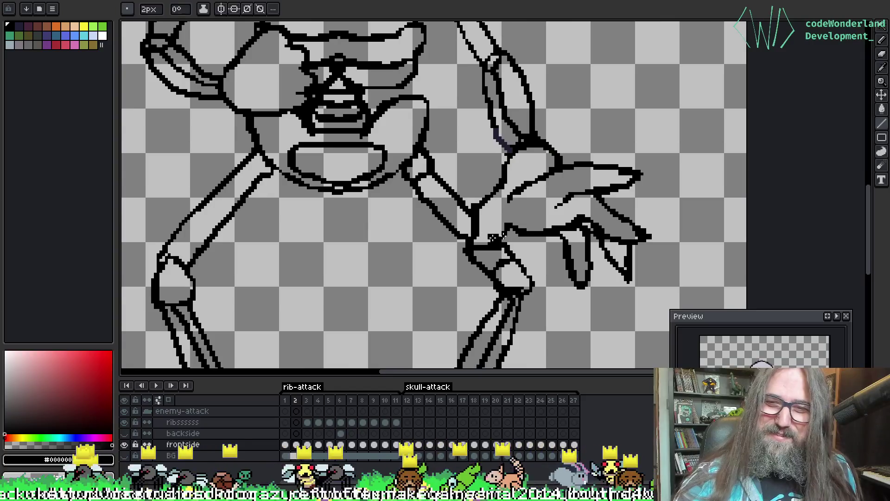
{"action": "scroll", "coordinate": [482, 93], "scroll_direction": "up", "scroll_amount": 1}
{"action": "scroll", "coordinate": [567, 139], "scroll_direction": "down", "scroll_amount": 1}
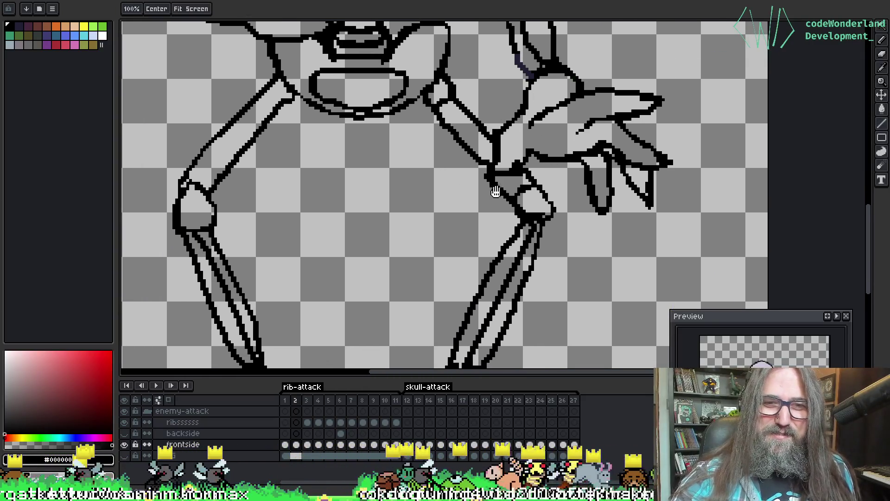
{"action": "scroll", "coordinate": [306, 172], "scroll_direction": "up", "scroll_amount": 1}
{"action": "key", "text": "b"}
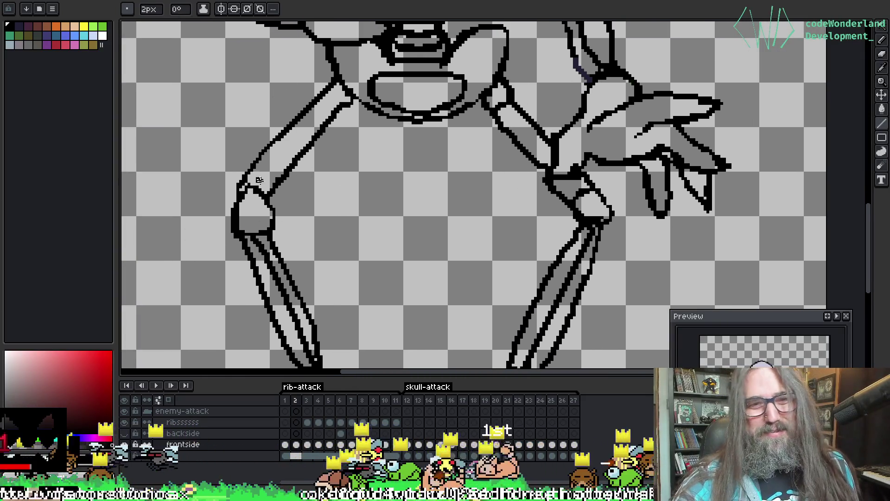
{"action": "scroll", "coordinate": [246, 184], "scroll_direction": "down", "scroll_amount": 1}
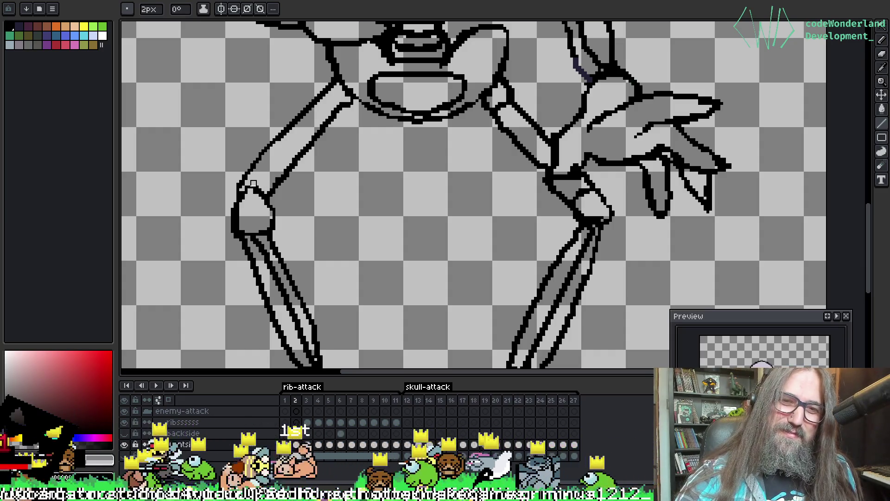
{"action": "scroll", "coordinate": [582, 153], "scroll_direction": "up", "scroll_amount": 1}
{"action": "scroll", "coordinate": [581, 153], "scroll_direction": "down", "scroll_amount": 1}
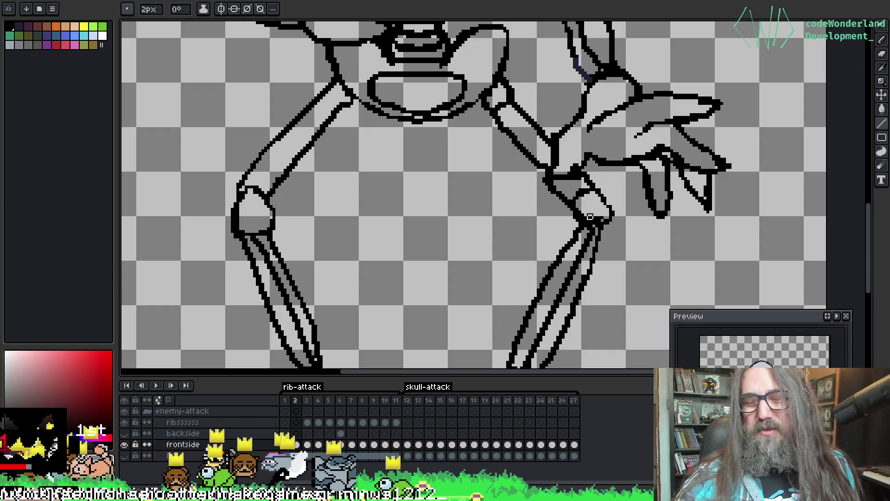
{"action": "scroll", "coordinate": [579, 227], "scroll_direction": "up", "scroll_amount": 1}
{"action": "scroll", "coordinate": [579, 227], "scroll_direction": "down", "scroll_amount": 1}
{"action": "scroll", "coordinate": [551, 162], "scroll_direction": "up", "scroll_amount": 1}
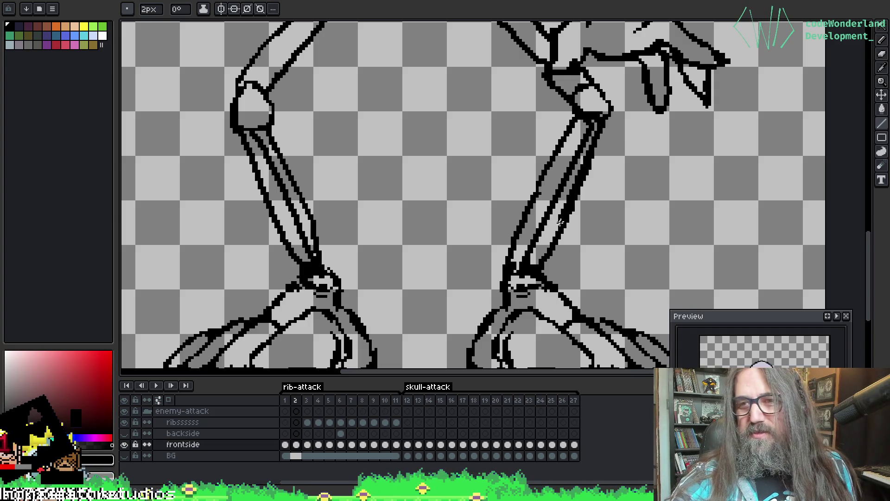
Paint a lighter grey pencil stroke down the inner right leg, then frame hips and legs
{"action": "key", "text": "v"}
{"action": "key", "text": "b"}
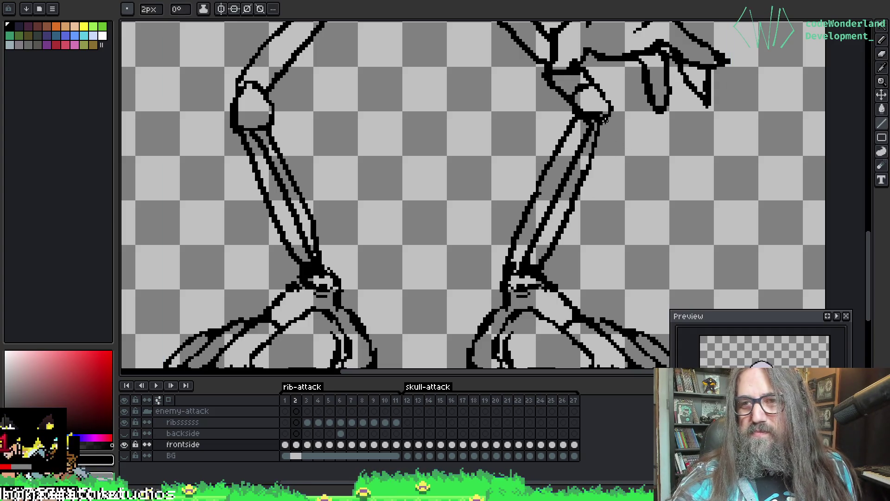
{"action": "left_click_drag", "start_coordinate": [600, 125], "coordinate": [564, 203]}
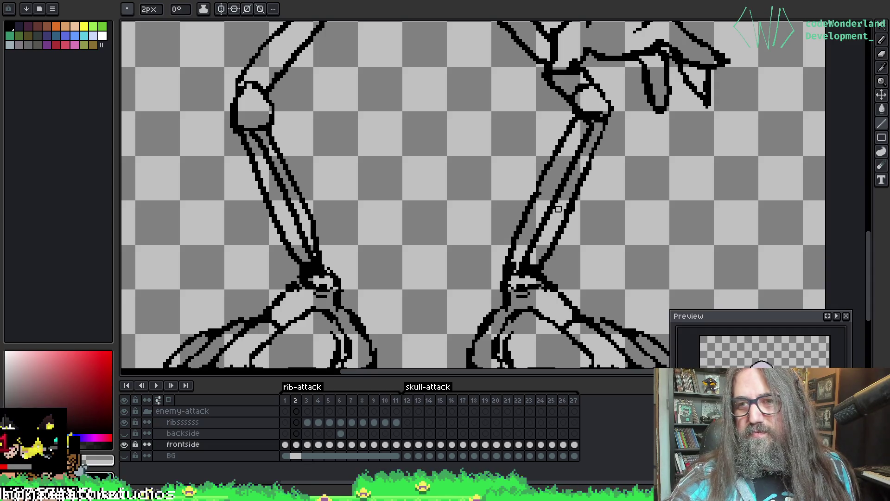
{"action": "scroll", "coordinate": [559, 211], "scroll_direction": "up", "scroll_amount": 2}
{"action": "scroll", "coordinate": [568, 149], "scroll_direction": "down", "scroll_amount": 2}
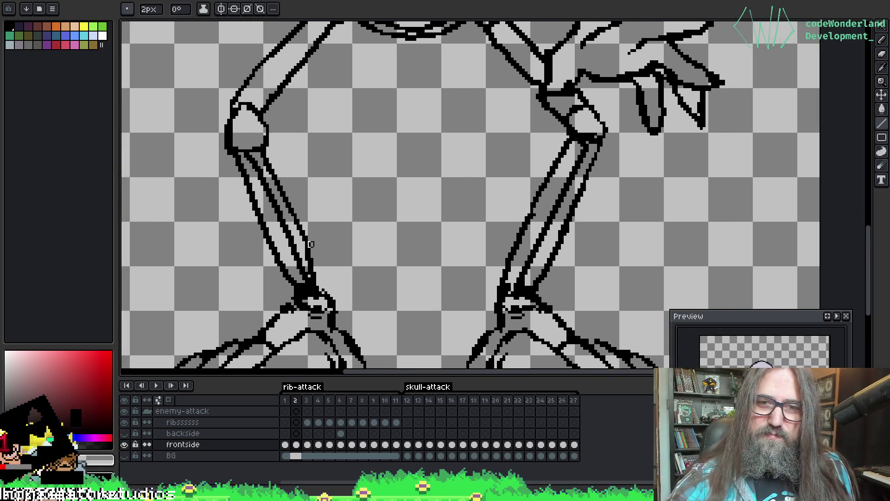
{"action": "scroll", "coordinate": [355, 194], "scroll_direction": "down", "scroll_amount": 1}
{"action": "scroll", "coordinate": [199, 280], "scroll_direction": "up", "scroll_amount": 1}
{"action": "scroll", "coordinate": [251, 227], "scroll_direction": "down", "scroll_amount": 1}
{"action": "scroll", "coordinate": [384, 165], "scroll_direction": "up", "scroll_amount": 1}
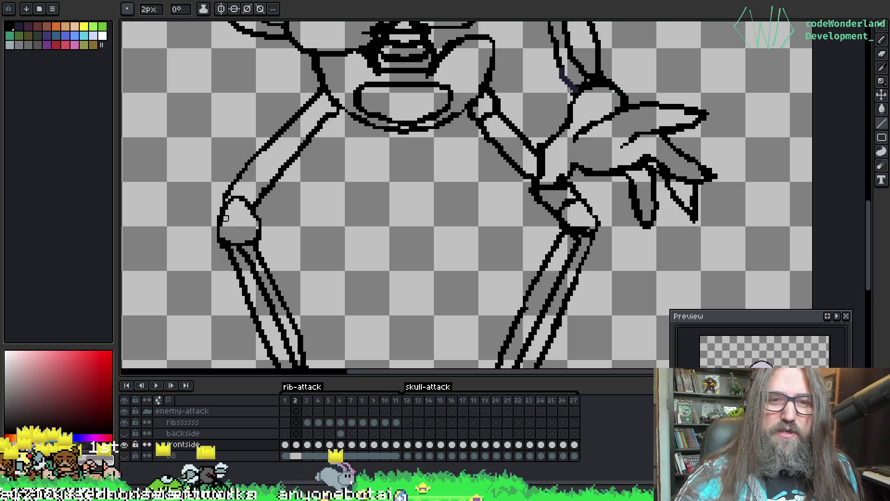
{"action": "mouse_move", "coordinate": [404, 195]}
{"action": "left_mouse_down"}
{"action": "mouse_move", "coordinate": [390, 143]}
{"action": "mouse_move", "coordinate": [392, 183]}
{"action": "left_mouse_up"}
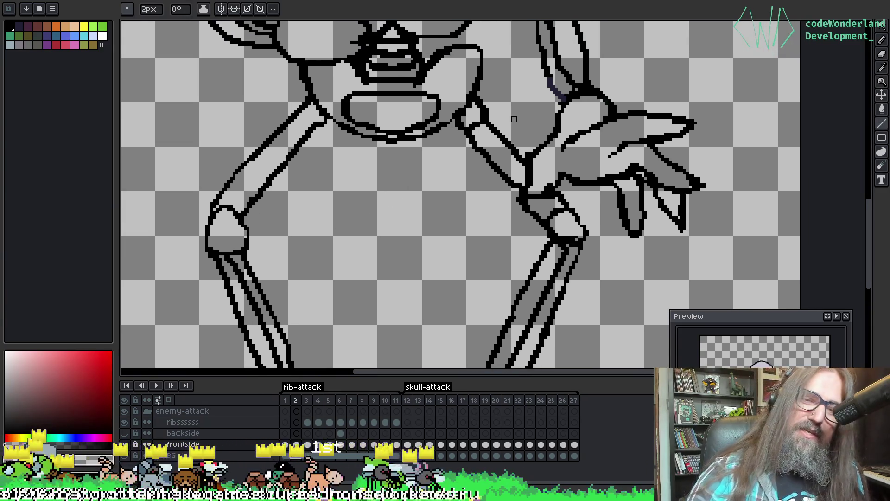
Centre the view on the clawed hand and hips and select the 1px pixel-perfect pencil
{"action": "key", "text": "o"}
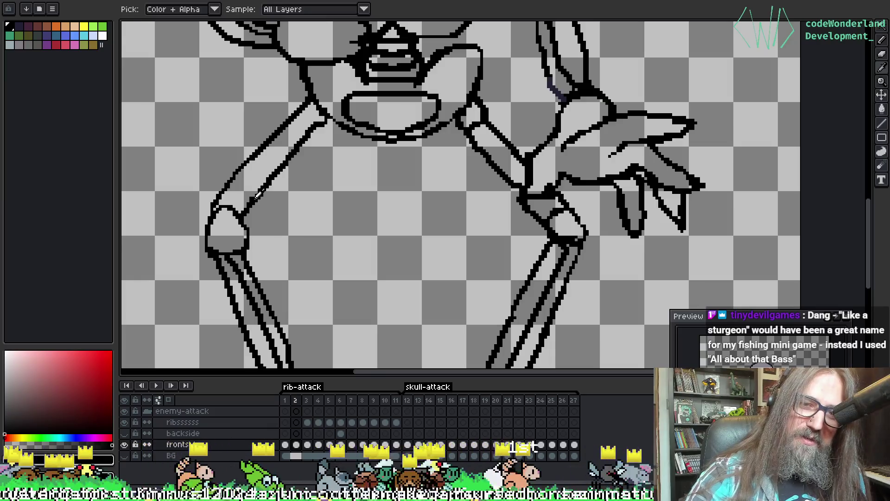
{"action": "key", "text": "b"}
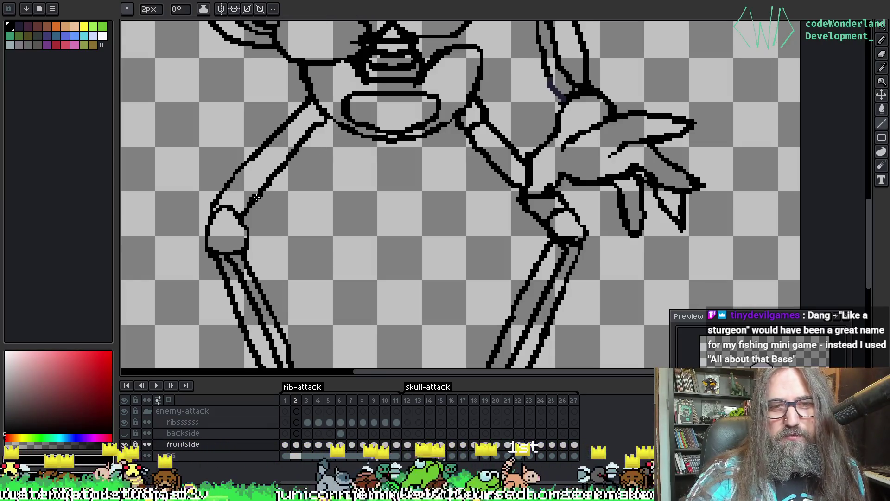
{"action": "left_click_drag", "start_coordinate": [386, 173], "coordinate": [305, 180]}
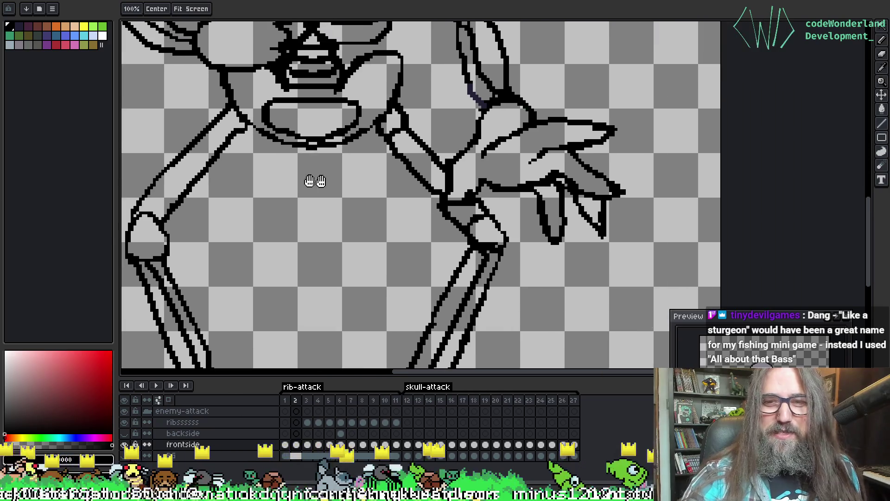
{"action": "left_click_drag", "start_coordinate": [533, 159], "coordinate": [511, 169]}
{"action": "key", "text": "o"}
{"action": "key", "text": "b"}
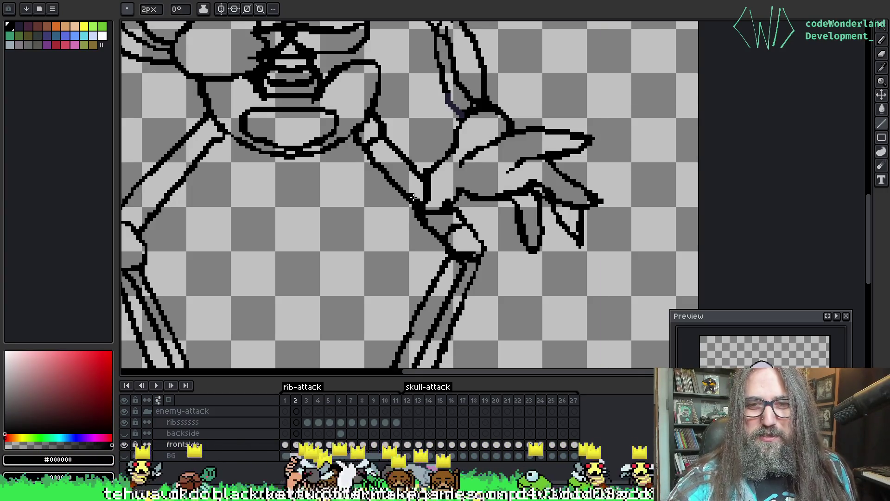
{"action": "key", "text": "b"}
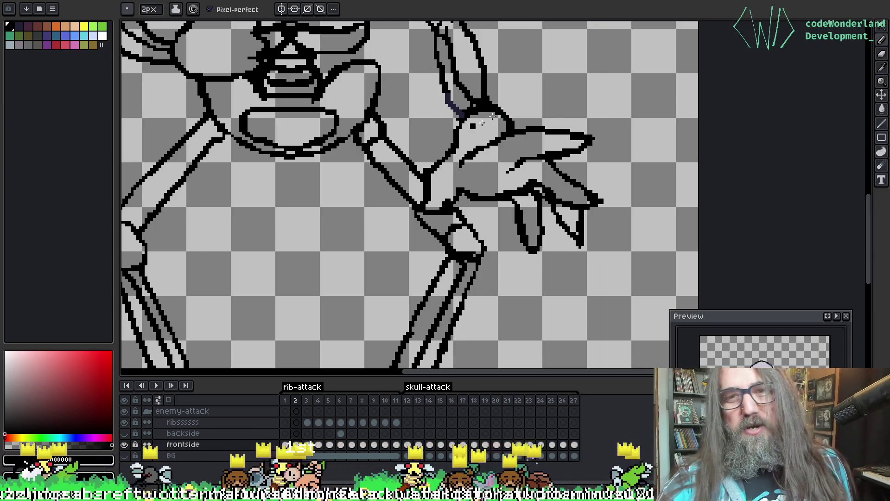
Sample black from the line art and bucket-fill the dark-blue forearm stroke with it
{"action": "key", "text": "i"}
{"action": "left_click", "coordinate": [499, 101]}
{"action": "key", "text": "g"}
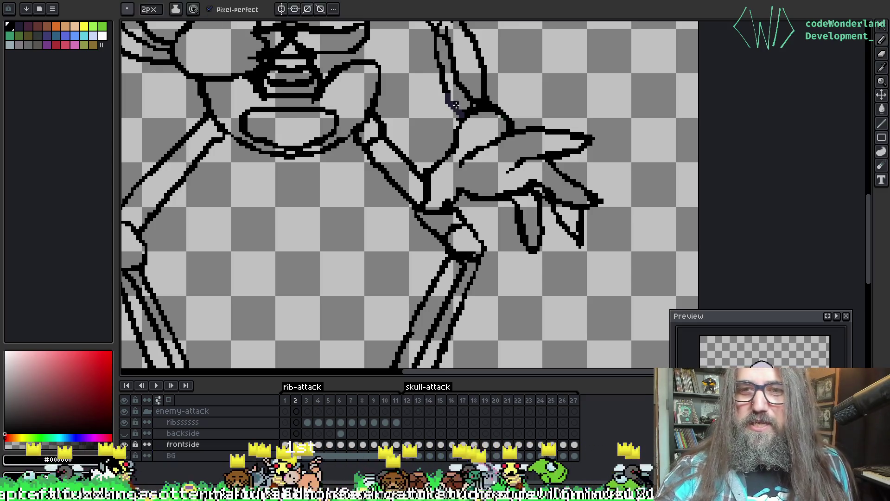
{"action": "left_click", "coordinate": [456, 109]}
{"action": "key", "text": "b"}
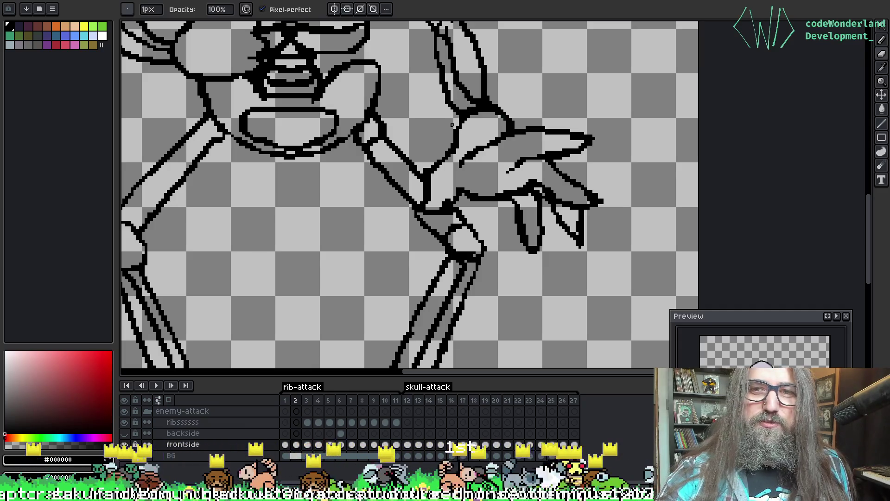
{"action": "key", "text": "h"}
{"action": "left_click_drag", "start_coordinate": [495, 91], "coordinate": [497, 89]}
{"action": "key", "text": "e"}
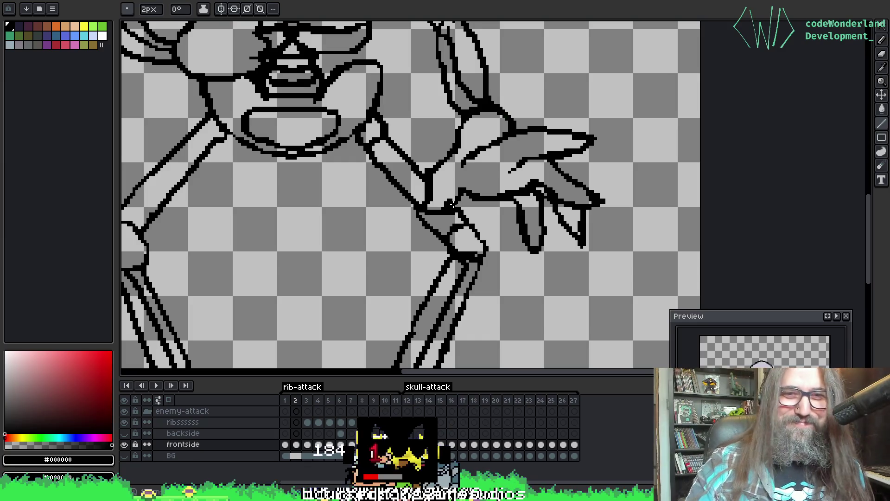
{"action": "scroll", "coordinate": [250, 204], "scroll_direction": "up", "scroll_amount": 3}
Dismiss Canvas Size and move the skeleton artwork slightly lower on the canvas
{"action": "scroll", "coordinate": [366, 204], "scroll_direction": "up", "scroll_amount": 5}
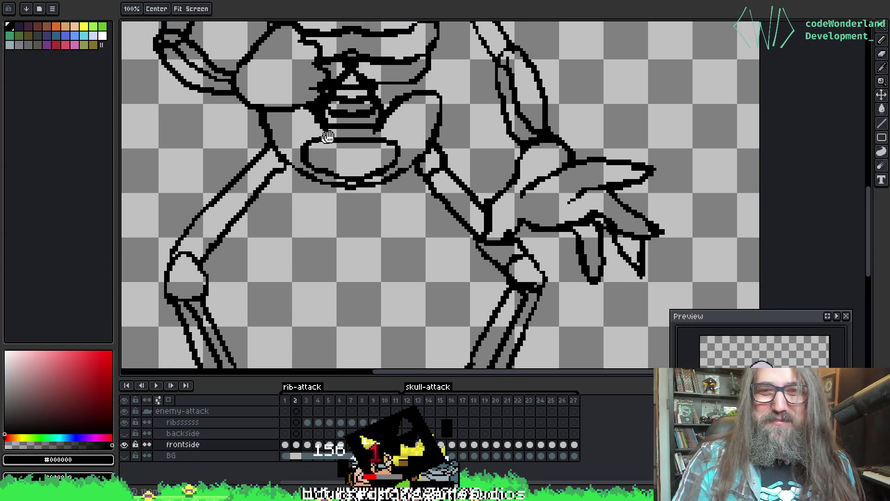
{"action": "key", "text": "ctrl+alt+c"}
{"action": "key", "text": "Return"}
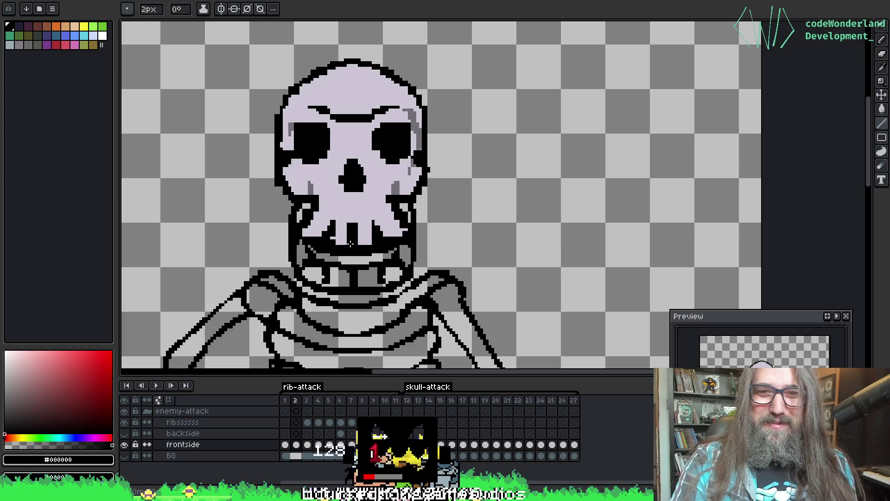
{"action": "left_click_drag", "start_coordinate": [362, 252], "coordinate": [337, 287]}
{"action": "scroll", "coordinate": [336, 287], "scroll_direction": "down", "scroll_amount": 2}
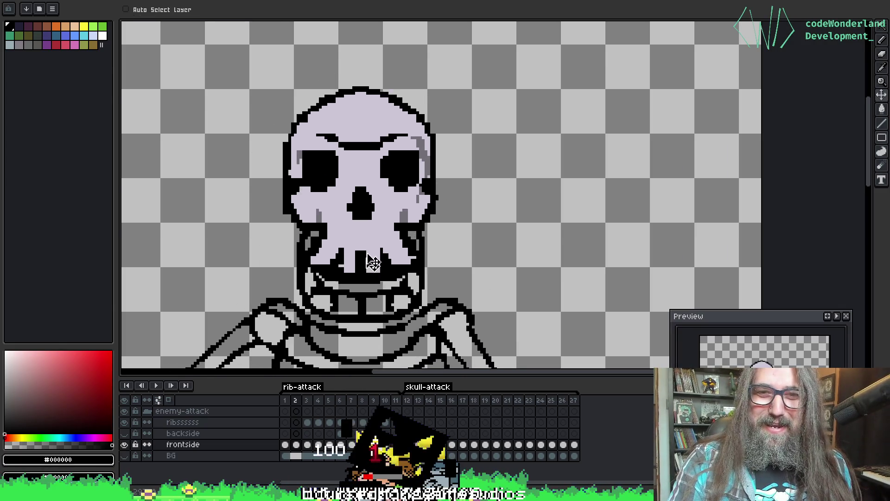
Draw an extra black inner line along the raised forearm, then switch to the eraser
{"action": "key", "text": "b"}
{"action": "scroll", "coordinate": [407, 149], "scroll_direction": "up", "scroll_amount": 2}
{"action": "left_click_drag", "start_coordinate": [630, 253], "coordinate": [598, 143]}
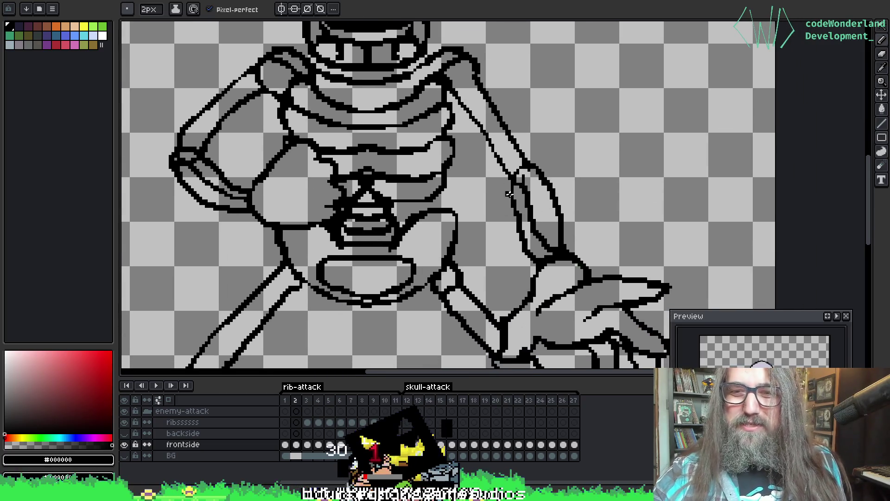
{"action": "left_click_drag", "start_coordinate": [524, 190], "coordinate": [528, 219]}
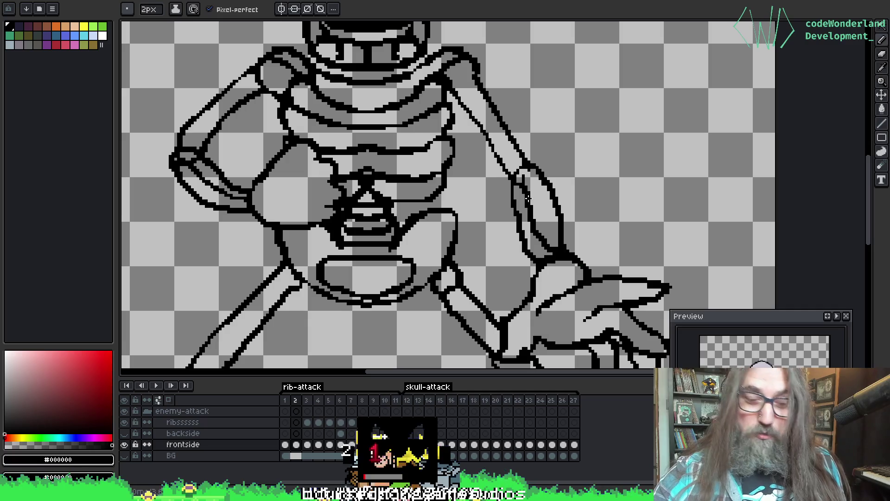
{"action": "key", "text": "e"}
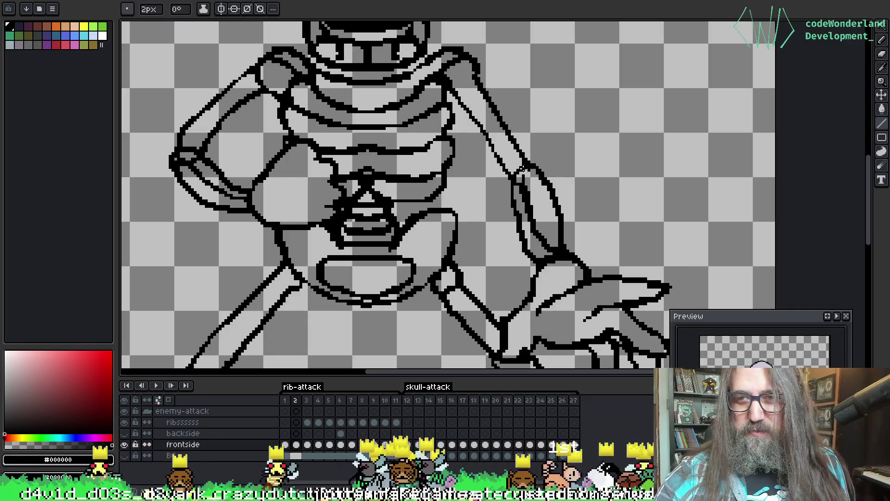
{"action": "key", "text": "b"}
{"action": "key", "text": "b"}
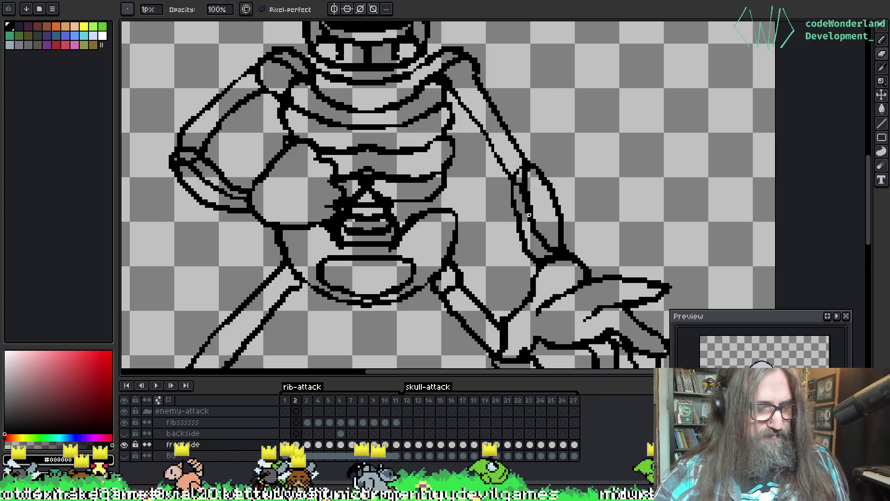
{"action": "key", "text": "e"}
{"action": "left_click", "coordinate": [530, 189], "text": "alt"}
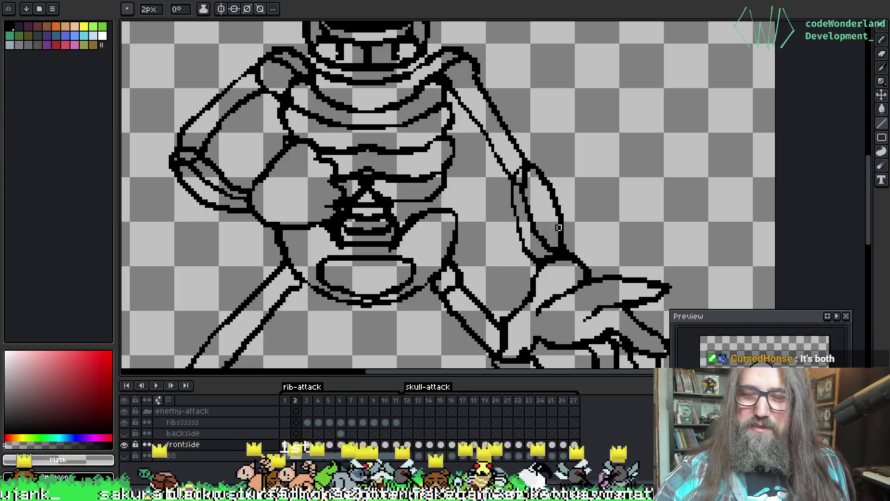
Erase part of the dark arm outline and shift the skeleton layer left and down
{"action": "left_click_drag", "start_coordinate": [310, 160], "coordinate": [382, 142]}
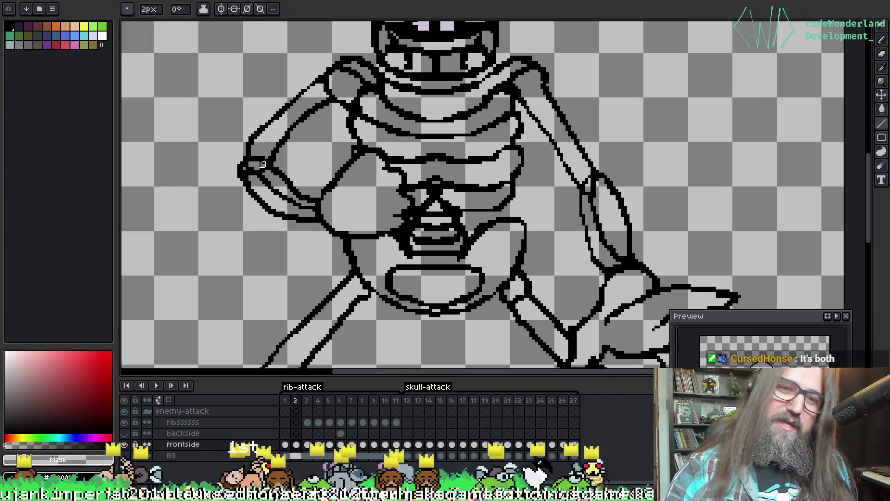
{"action": "left_click_drag", "start_coordinate": [251, 167], "coordinate": [260, 168]}
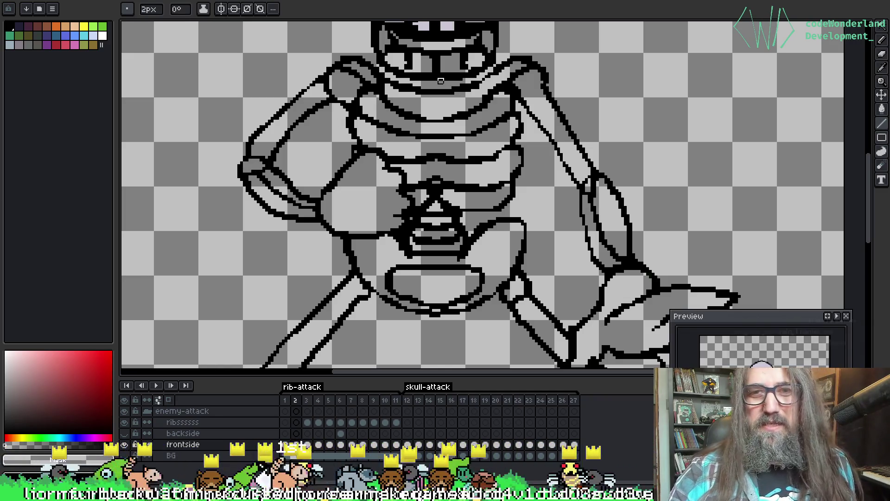
{"action": "key", "text": "v"}
{"action": "scroll", "coordinate": [348, 139], "scroll_direction": "up", "scroll_amount": 4}
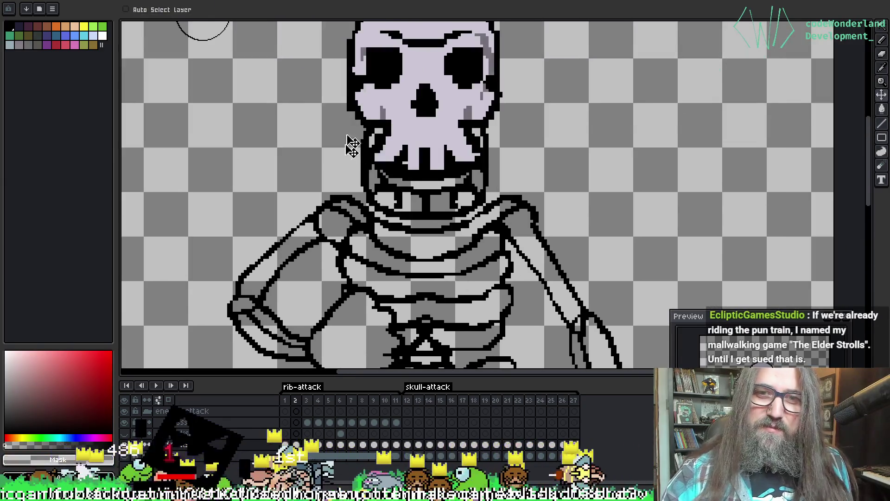
{"action": "mouse_move", "coordinate": [445, 190]}
{"action": "left_mouse_down"}
{"action": "mouse_move", "coordinate": [455, 221]}
{"action": "mouse_move", "coordinate": [398, 239]}
{"action": "mouse_move", "coordinate": [457, 243]}
{"action": "mouse_move", "coordinate": [424, 231]}
{"action": "mouse_move", "coordinate": [366, 166]}
{"action": "mouse_move", "coordinate": [386, 187]}
{"action": "left_mouse_up"}
{"action": "key", "text": "space"}
Switch among 1px pencil, eyedropper and eraser while panning over ribs, pelvis and lower body
{"action": "key", "text": "b"}
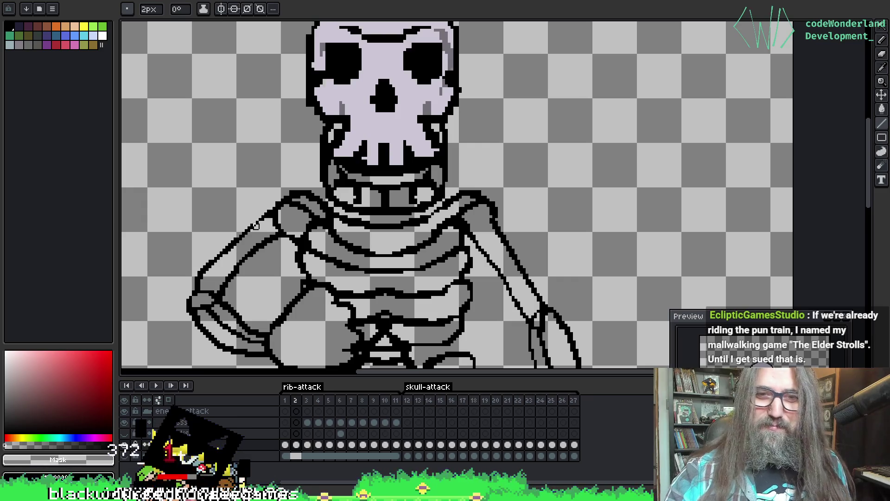
{"action": "key", "text": "b"}
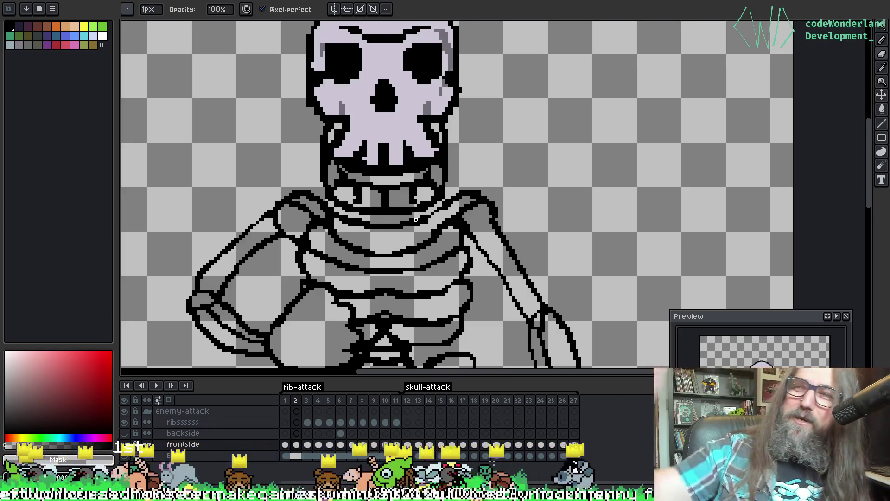
{"action": "left_click_drag", "start_coordinate": [213, 299], "coordinate": [226, 253]}
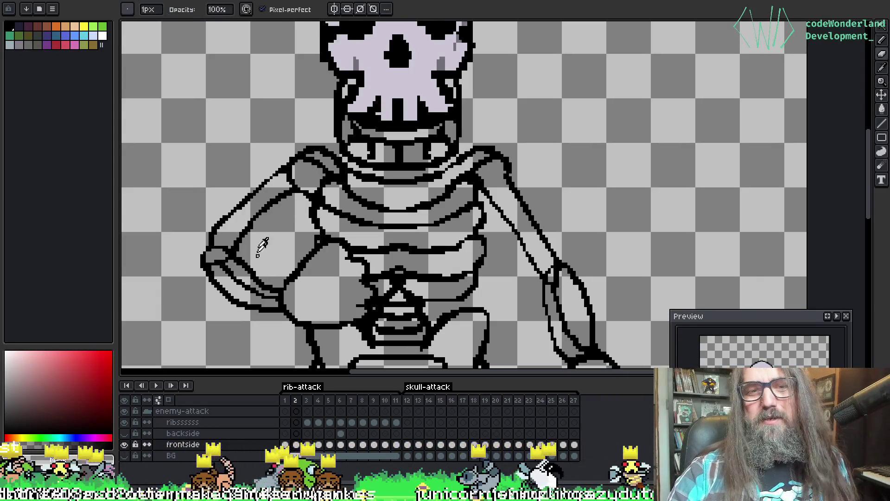
{"action": "key", "text": "i"}
{"action": "key", "text": "e"}
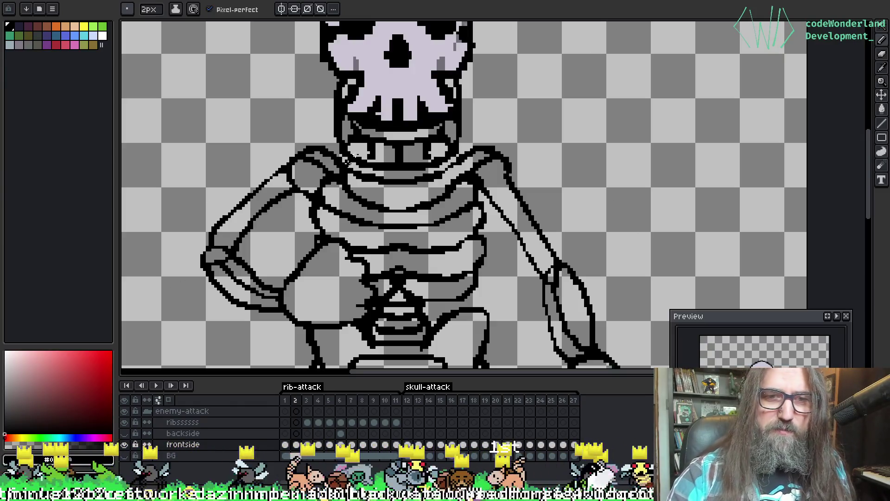
{"action": "mouse_move", "coordinate": [513, 186]}
{"action": "left_mouse_down"}
{"action": "mouse_move", "coordinate": [500, 172]}
{"action": "mouse_move", "coordinate": [463, 199]}
{"action": "mouse_move", "coordinate": [453, 163]}
{"action": "left_mouse_up"}
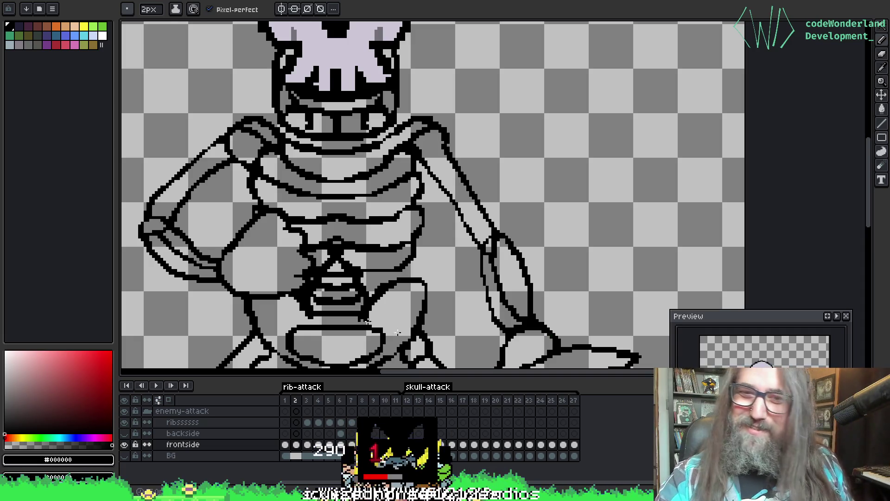
Sample black, then alternate 1px pencil and eraser to redraw the forearm and pelvis lines
{"action": "left_click_drag", "start_coordinate": [454, 164], "coordinate": [445, 111]}
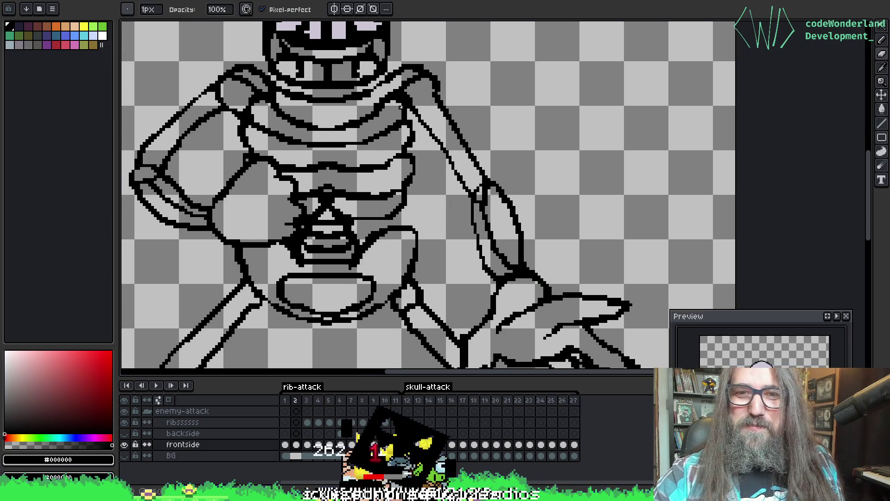
{"action": "key", "text": "i"}
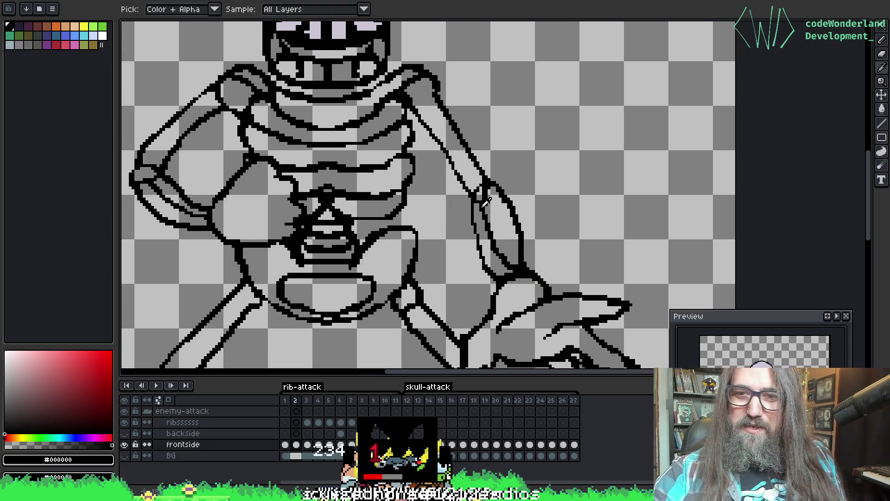
{"action": "left_click", "coordinate": [477, 199], "text": "alt"}
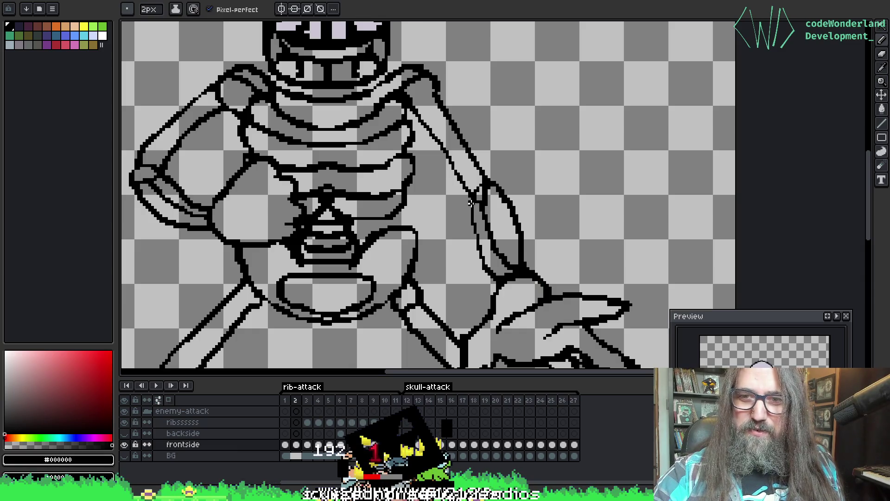
{"action": "key", "text": "b"}
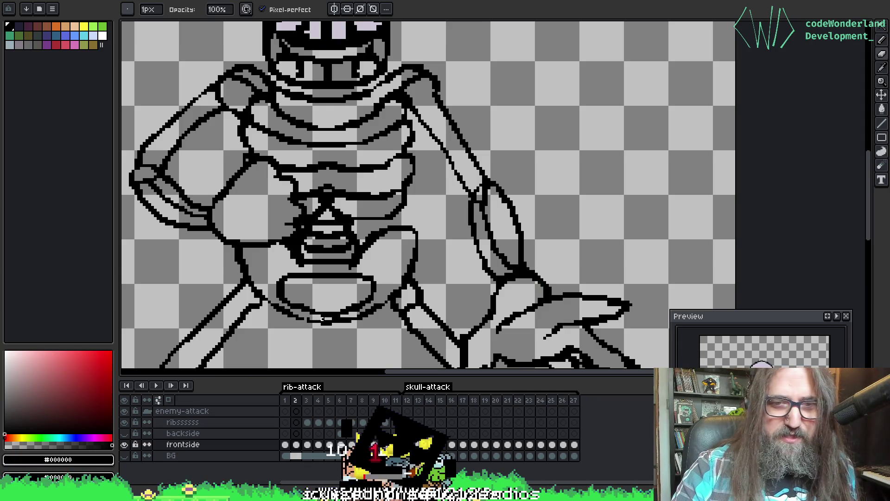
{"action": "key", "text": "v"}
{"action": "key", "text": "b"}
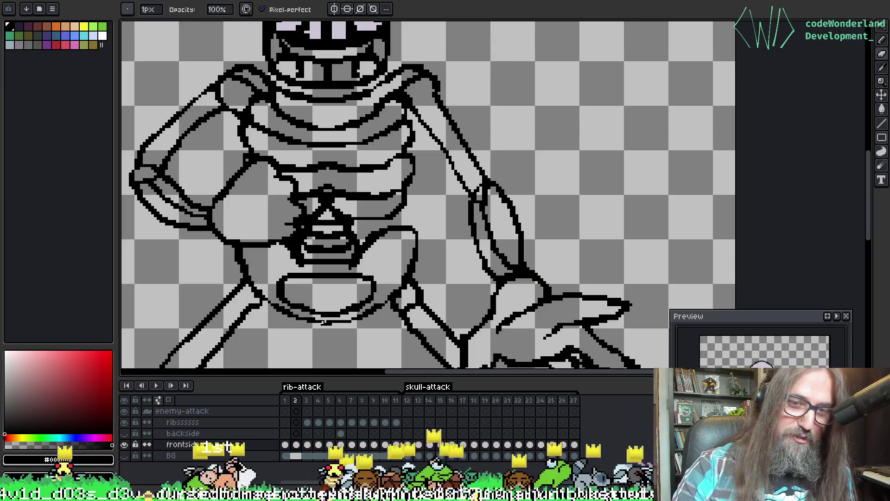
{"action": "key", "text": "e"}
{"action": "key", "text": "b"}
{"action": "key", "text": "e"}
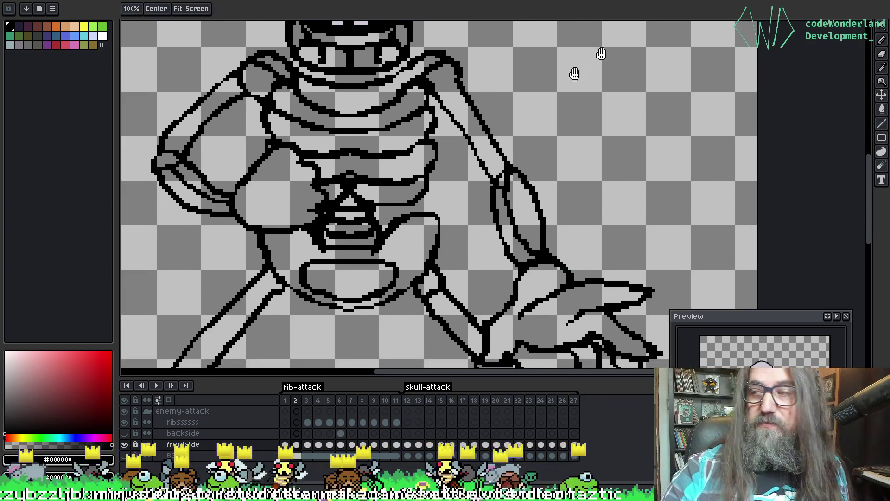
{"action": "left_click_drag", "start_coordinate": [551, 85], "coordinate": [574, 72]}
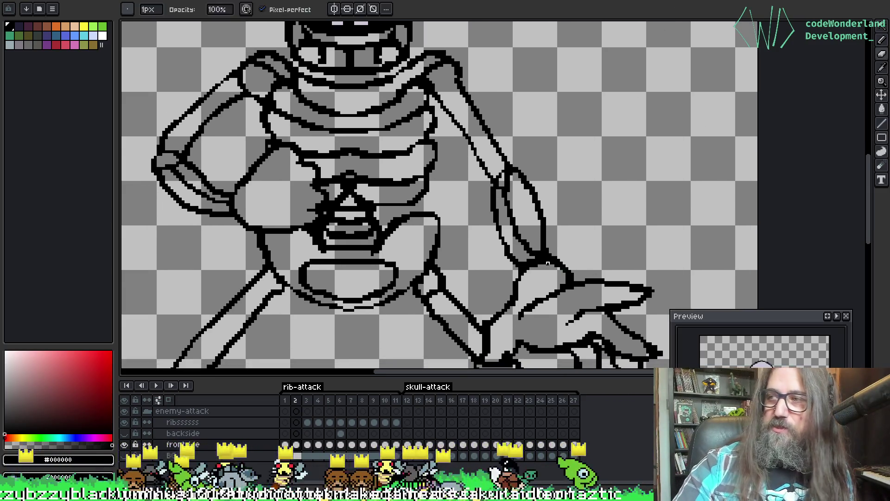
Draw a thin 1px second outline along the underside of the skeleton's pelvis
{"action": "scroll", "coordinate": [551, 261], "scroll_direction": "down", "scroll_amount": 2}
{"action": "scroll", "coordinate": [551, 261], "scroll_direction": "left", "scroll_amount": 1}
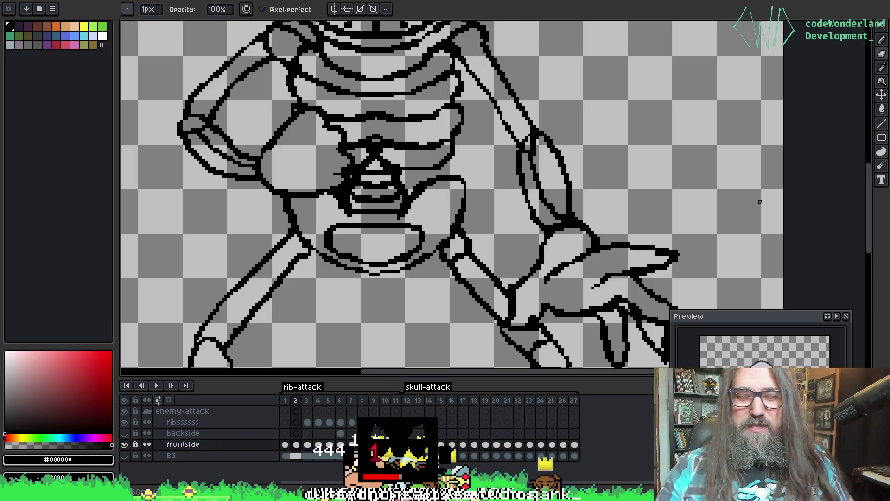
{"action": "key", "text": "e"}
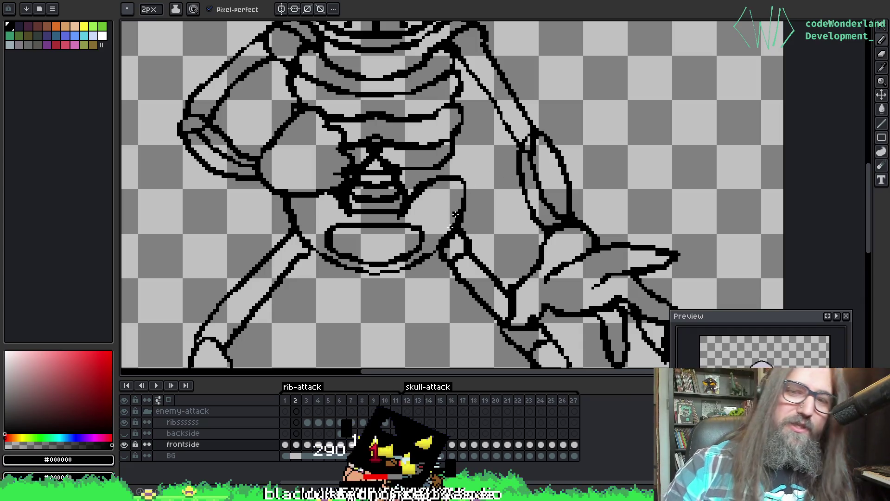
{"action": "key", "text": "i"}
{"action": "key", "text": "b"}
{"action": "key", "text": "e"}
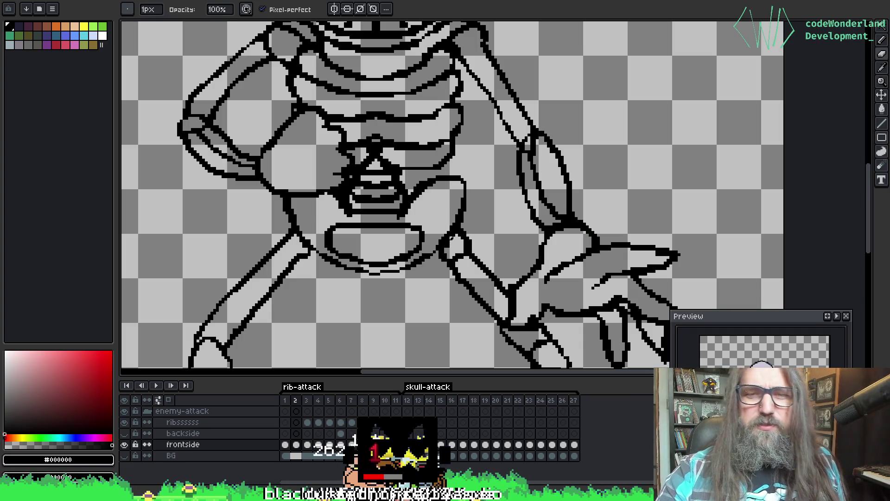
{"action": "key", "text": "i"}
{"action": "key", "text": "b"}
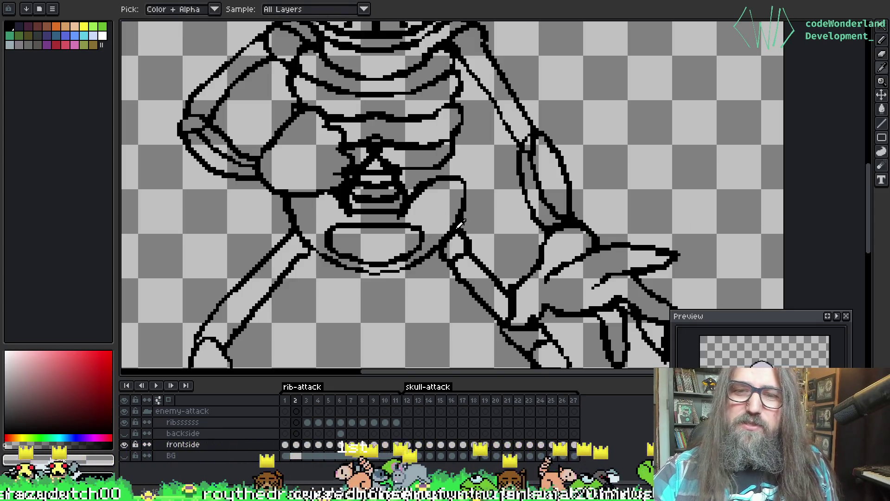
Retouch the outlines where the legs join the hips with the 1px pencil and eraser
{"action": "key", "text": "b"}
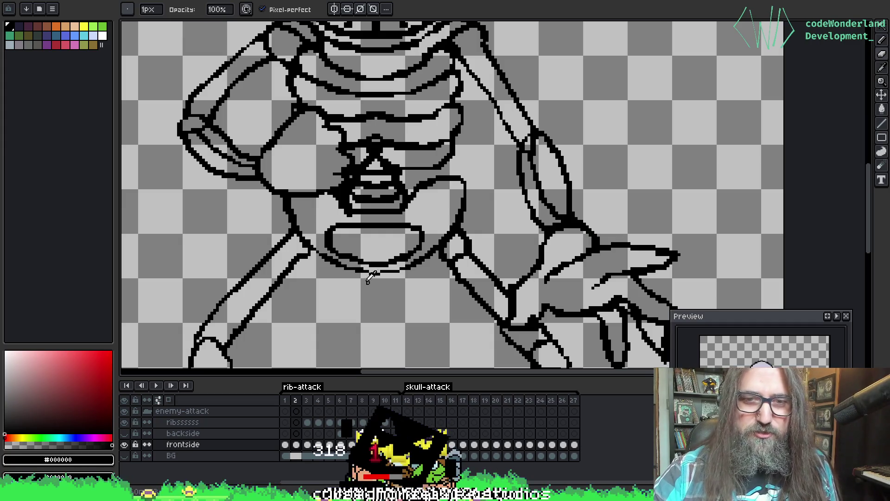
{"action": "key", "text": "e"}
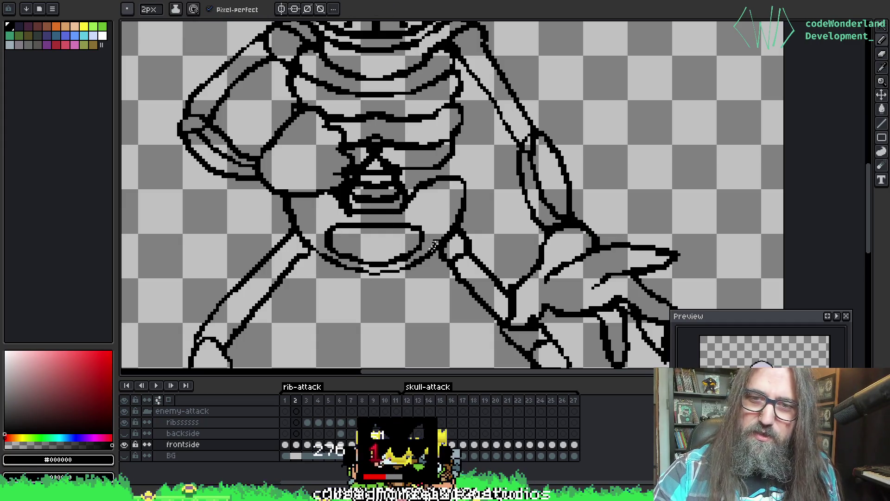
{"action": "left_click_drag", "start_coordinate": [401, 223], "coordinate": [417, 235]}
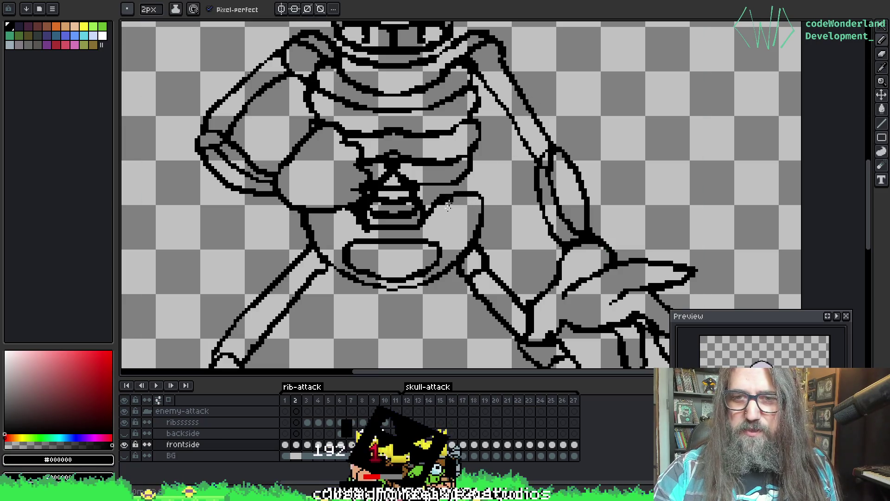
{"action": "key", "text": "e"}
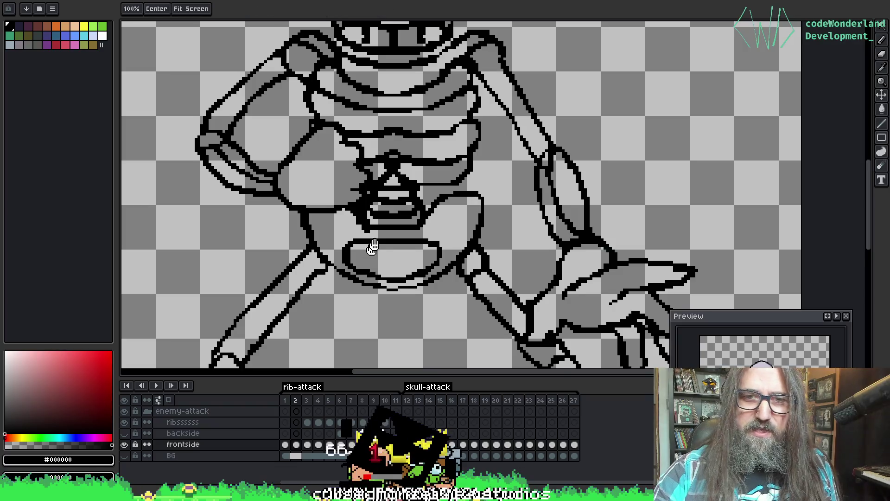
Redraw the thigh bones' black outlines pixel by pixel at close zoom on the frontside layer
{"action": "scroll", "coordinate": [449, 202], "scroll_direction": "down", "scroll_amount": 2}
{"action": "key", "text": "b"}
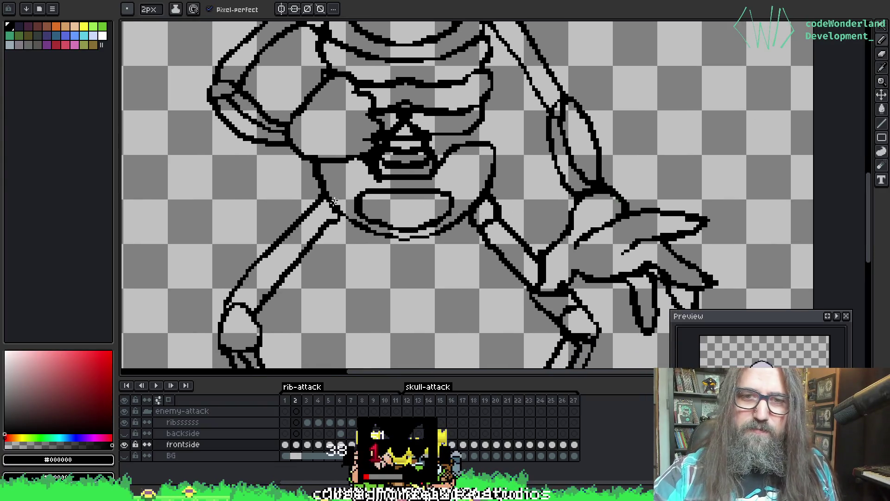
{"action": "key", "text": "v"}
{"action": "key", "text": "b"}
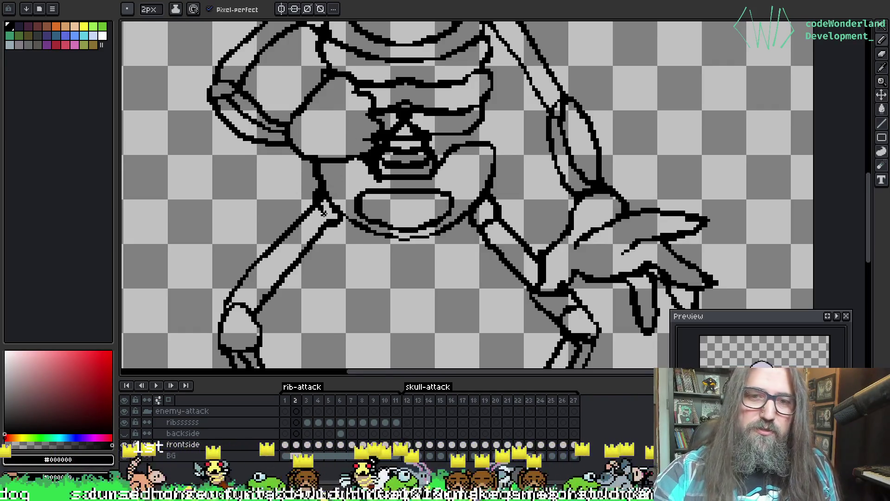
{"action": "key", "text": "b"}
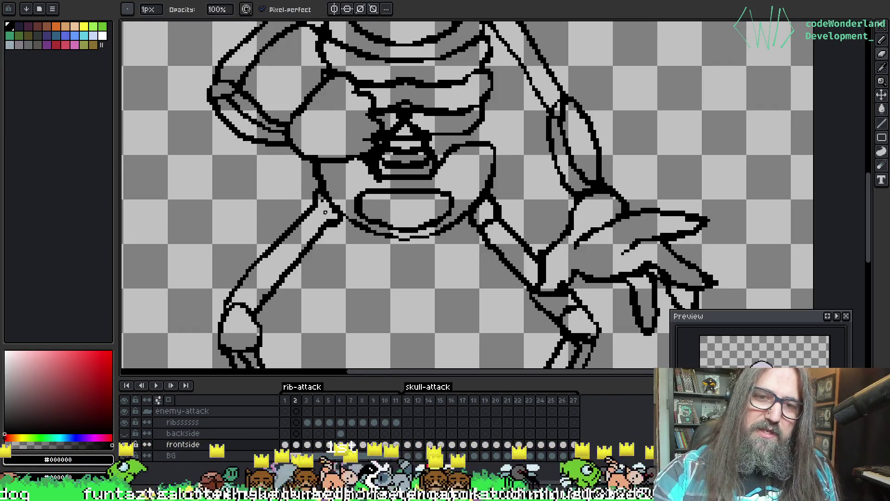
{"action": "scroll", "coordinate": [429, 208], "scroll_direction": "down", "scroll_amount": 2}
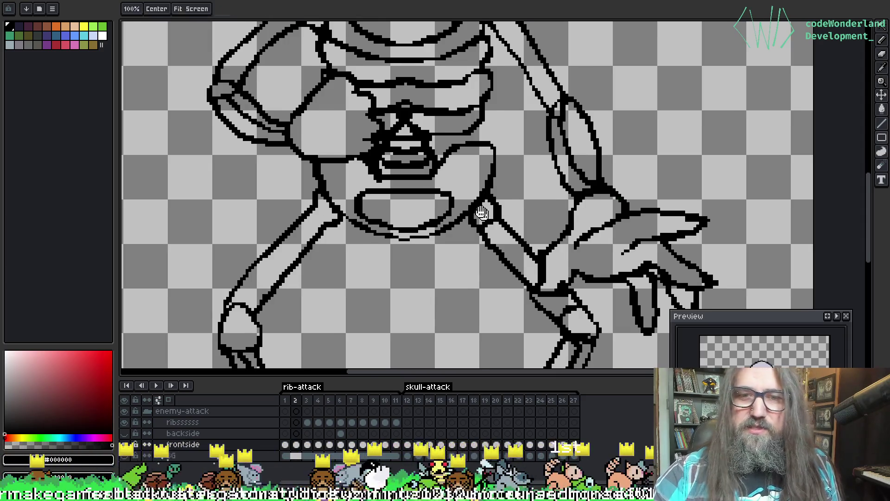
{"action": "scroll", "coordinate": [429, 207], "scroll_direction": "up", "scroll_amount": 2}
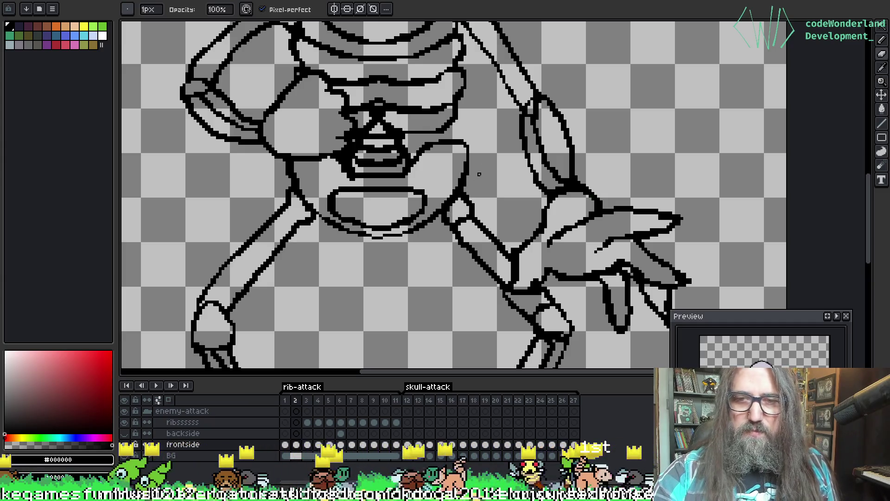
{"action": "scroll", "coordinate": [511, 218], "scroll_direction": "down", "scroll_amount": 2}
{"action": "scroll", "coordinate": [437, 137], "scroll_direction": "up", "scroll_amount": 2}
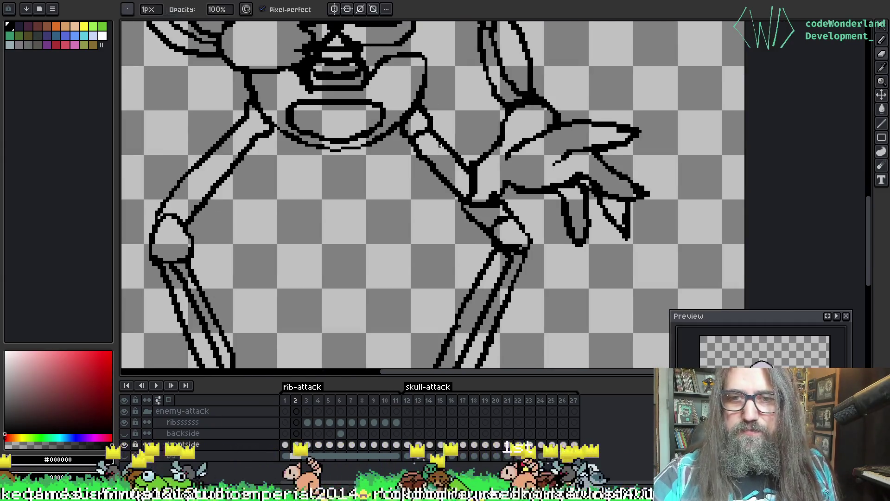
{"action": "scroll", "coordinate": [423, 155], "scroll_direction": "down", "scroll_amount": 2}
{"action": "scroll", "coordinate": [451, 180], "scroll_direction": "up", "scroll_amount": 2}
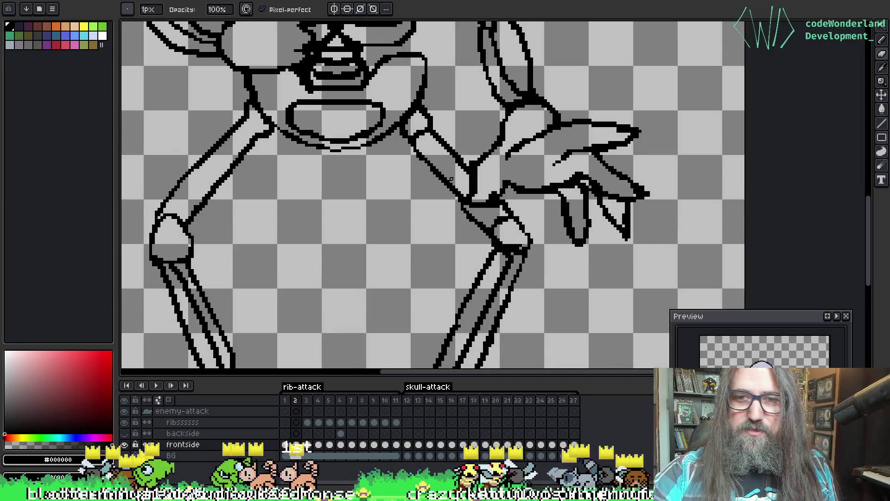
{"action": "scroll", "coordinate": [443, 153], "scroll_direction": "down", "scroll_amount": 2}
{"action": "key", "text": "v"}
{"action": "scroll", "coordinate": [464, 162], "scroll_direction": "down", "scroll_amount": 1}
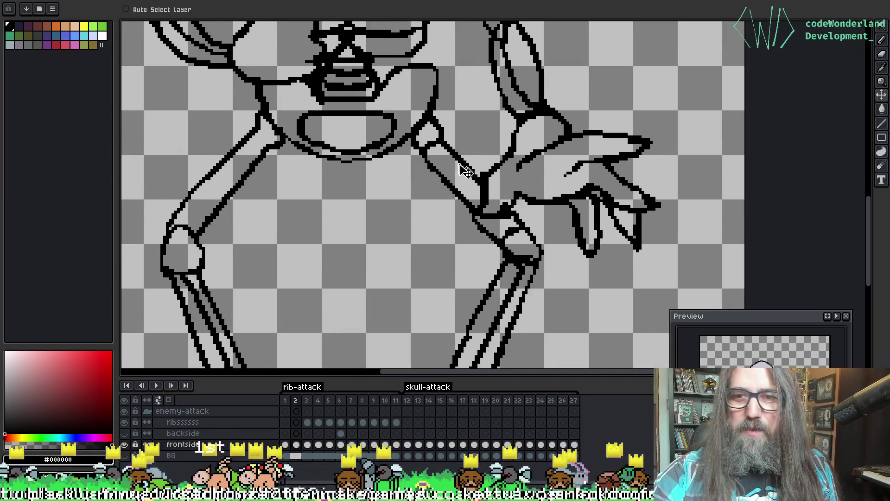
{"action": "scroll", "coordinate": [469, 168], "scroll_direction": "up", "scroll_amount": 3}
{"action": "key", "text": "b"}
{"action": "scroll", "coordinate": [454, 160], "scroll_direction": "down", "scroll_amount": 2}
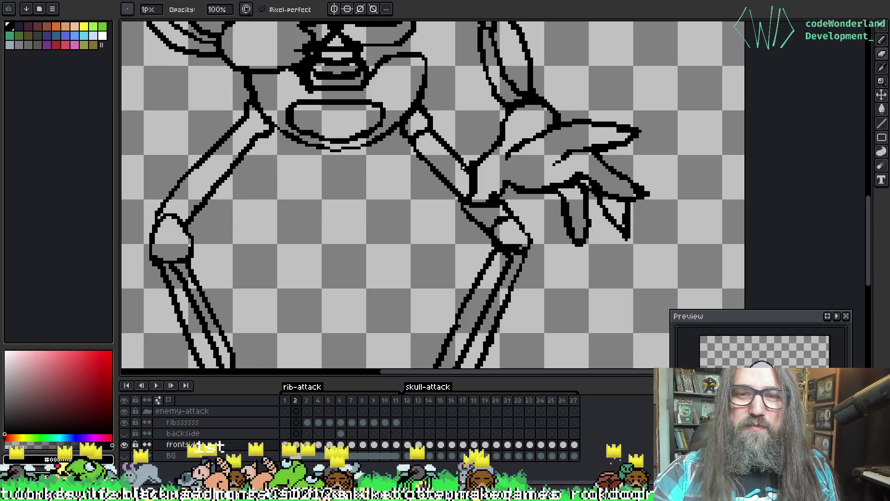
{"action": "scroll", "coordinate": [463, 167], "scroll_direction": "up", "scroll_amount": 2}
Erase stray pixels around the knee joints and touch up their rounded outlines
{"action": "key", "text": "e"}
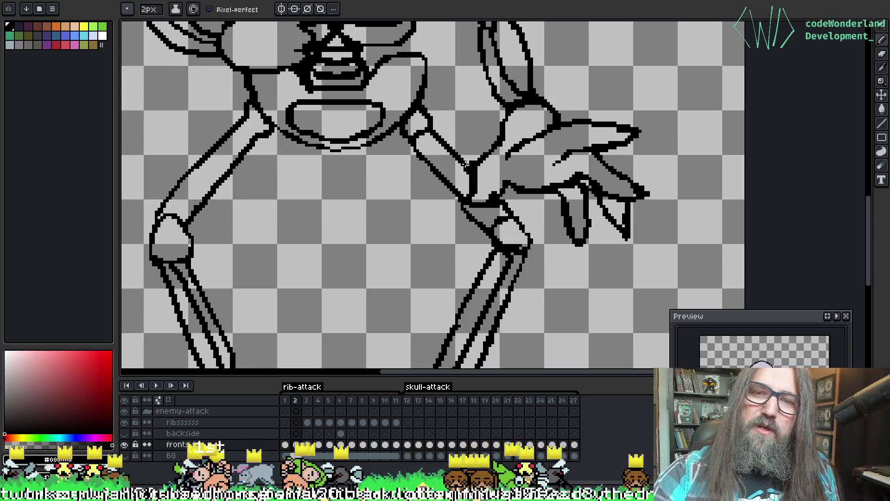
{"action": "key", "text": "b"}
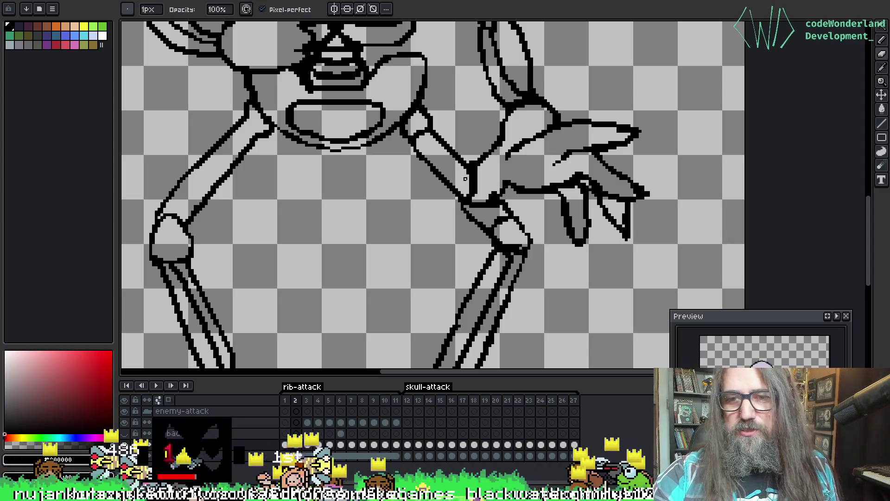
{"action": "scroll", "coordinate": [465, 172], "scroll_direction": "down", "scroll_amount": 2}
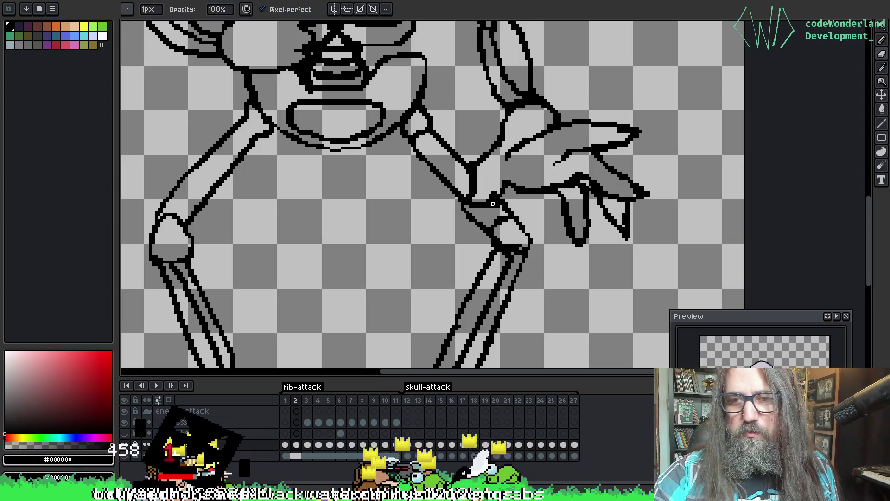
{"action": "scroll", "coordinate": [495, 204], "scroll_direction": "up", "scroll_amount": 2}
{"action": "scroll", "coordinate": [496, 205], "scroll_direction": "down", "scroll_amount": 2}
{"action": "scroll", "coordinate": [496, 206], "scroll_direction": "up", "scroll_amount": 2}
{"action": "scroll", "coordinate": [501, 212], "scroll_direction": "down", "scroll_amount": 2}
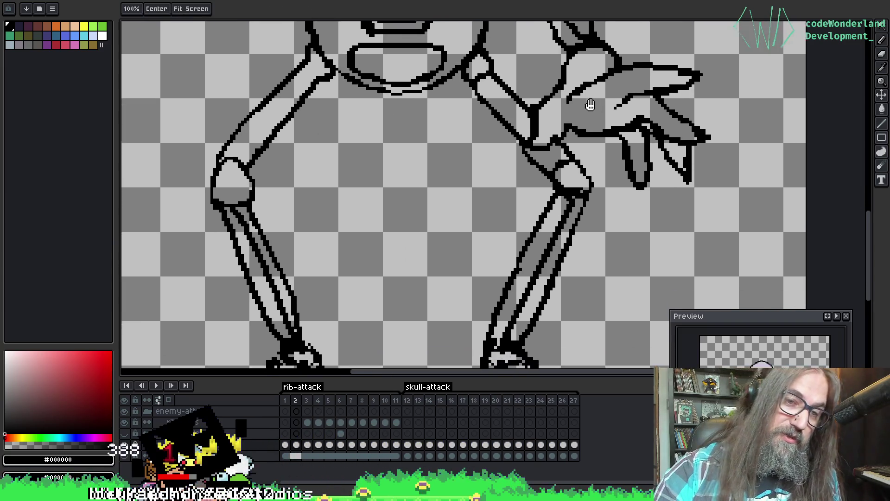
{"action": "scroll", "coordinate": [252, 176], "scroll_direction": "up", "scroll_amount": 2}
{"action": "key", "text": "alt"}
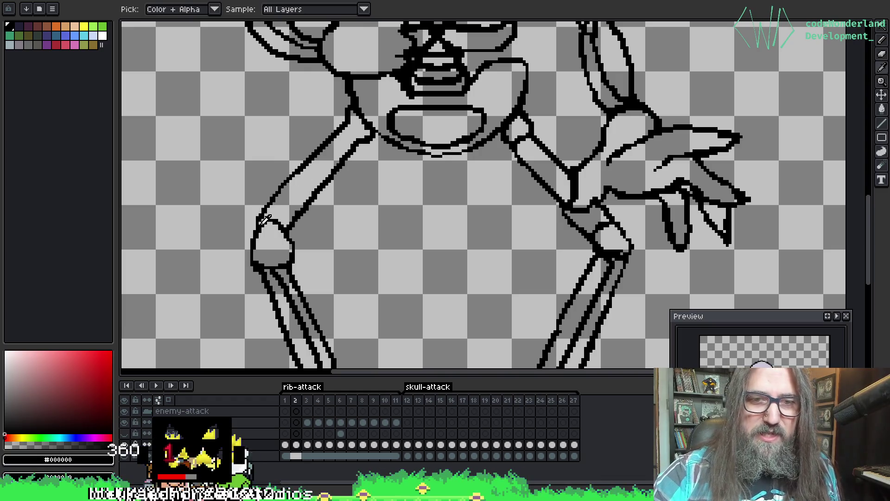
{"action": "scroll", "coordinate": [256, 225], "scroll_direction": "down", "scroll_amount": 2}
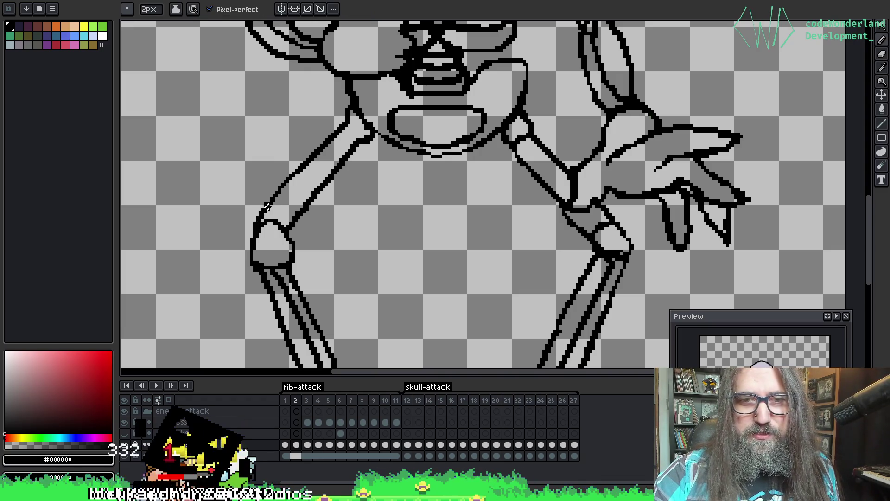
{"action": "scroll", "coordinate": [257, 225], "scroll_direction": "up", "scroll_amount": 2}
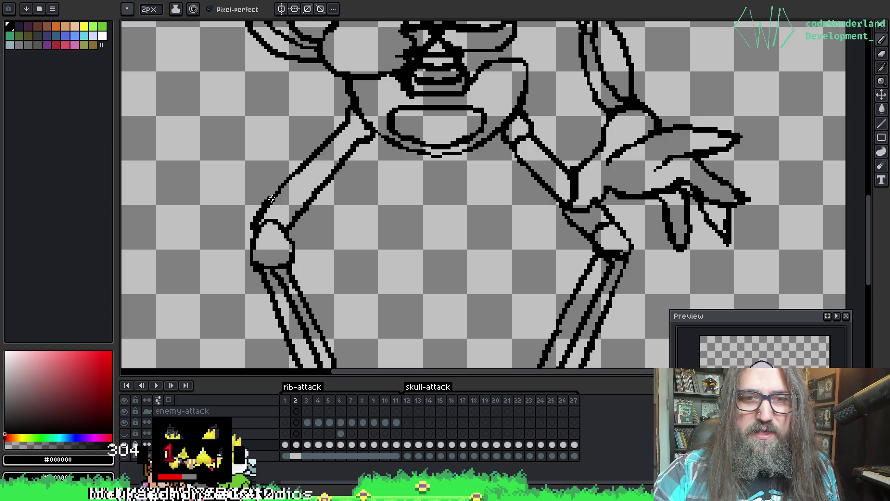
{"action": "key", "text": "e"}
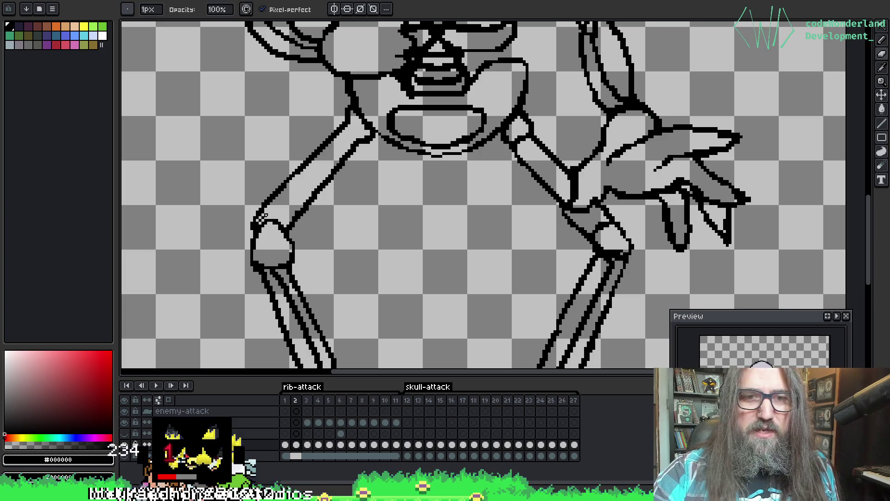
{"action": "scroll", "coordinate": [266, 214], "scroll_direction": "down", "scroll_amount": 2}
{"action": "scroll", "coordinate": [261, 219], "scroll_direction": "up", "scroll_amount": 2}
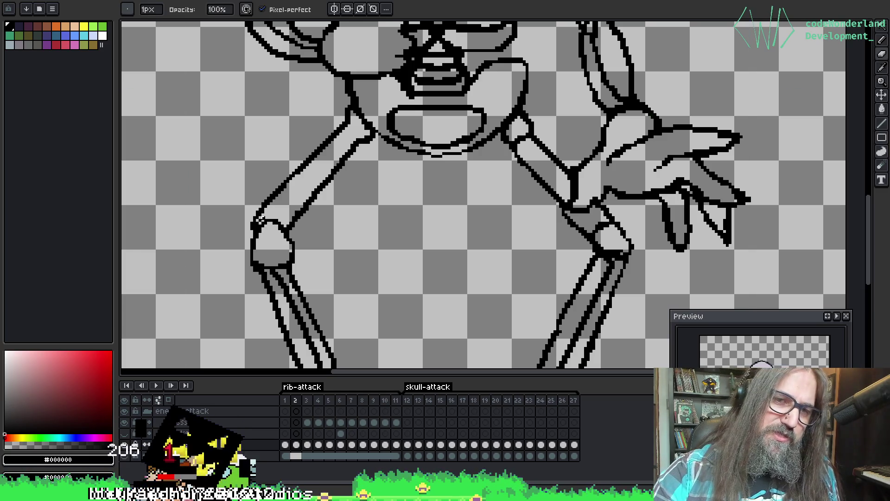
{"action": "scroll", "coordinate": [260, 221], "scroll_direction": "down", "scroll_amount": 2}
{"action": "key", "text": "b"}
{"action": "scroll", "coordinate": [254, 231], "scroll_direction": "up", "scroll_amount": 2}
{"action": "scroll", "coordinate": [390, 237], "scroll_direction": "down", "scroll_amount": 2}
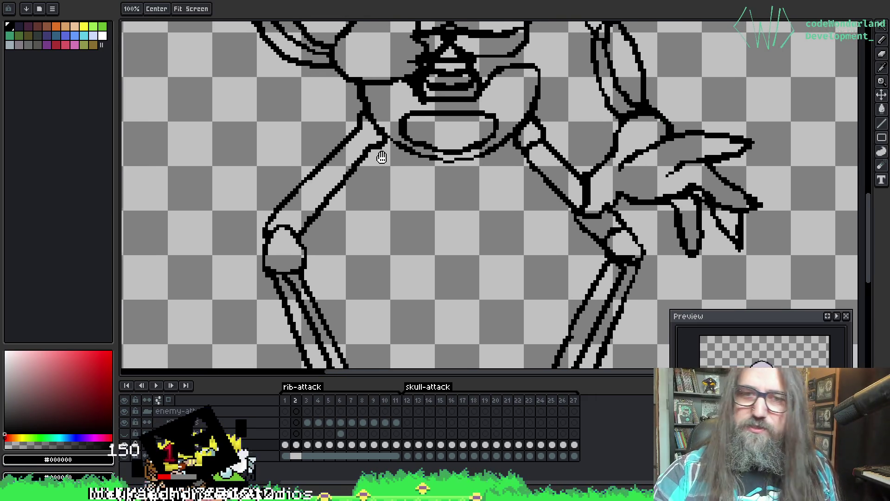
{"action": "scroll", "coordinate": [377, 159], "scroll_direction": "up", "scroll_amount": 2}
Finish tidying the lower knee line art while moving down toward the shins and feet
{"action": "key", "text": "g"}
{"action": "key", "text": "m"}
{"action": "key", "text": "e"}
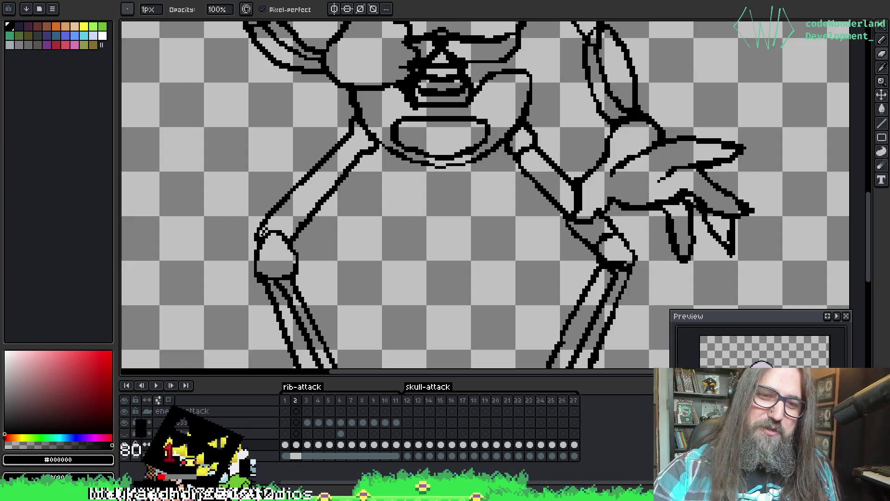
{"action": "key", "text": "o"}
{"action": "key", "text": "space"}
{"action": "left_click_drag", "start_coordinate": [458, 235], "coordinate": [347, 165]}
{"action": "key", "text": "space"}
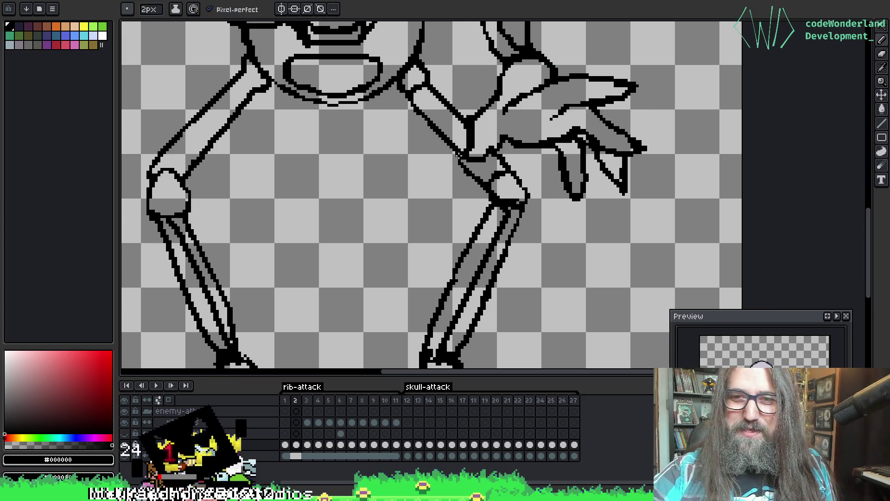
{"action": "key", "text": "b"}
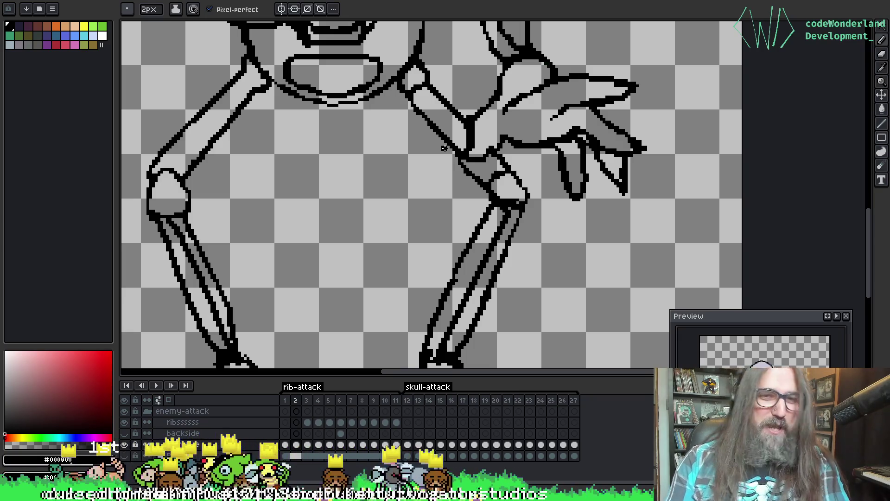
{"action": "key", "text": "space"}
{"action": "left_click_drag", "start_coordinate": [472, 234], "coordinate": [479, 188]}
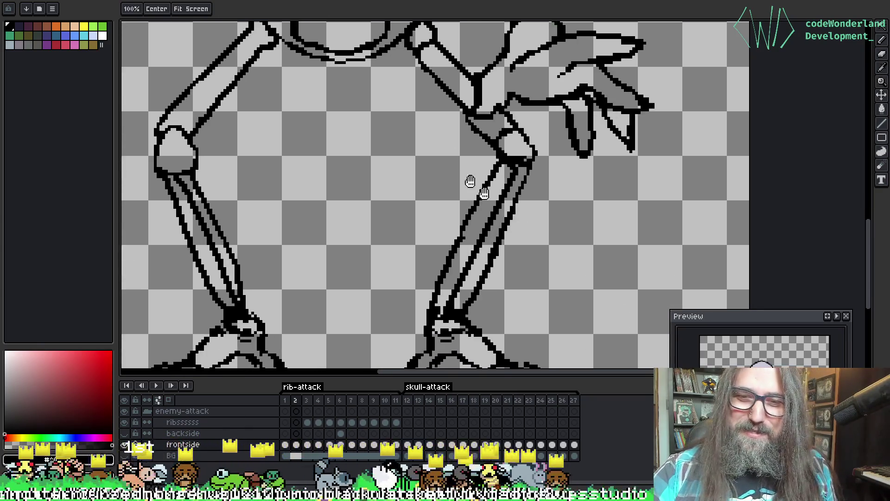
Touch up the shin bone outlines down to the clawed feet, sampling colours from the drawing
{"action": "key", "text": "e"}
{"action": "key", "text": "b"}
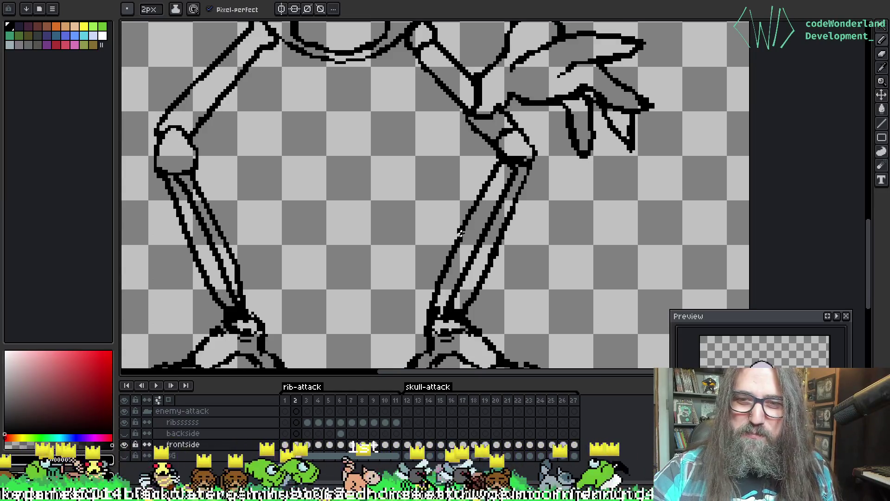
{"action": "key", "text": "space"}
{"action": "mouse_move", "coordinate": [490, 256]}
{"action": "left_mouse_down"}
{"action": "mouse_move", "coordinate": [511, 233]}
{"action": "mouse_move", "coordinate": [516, 185]}
{"action": "mouse_move", "coordinate": [546, 159]}
{"action": "mouse_move", "coordinate": [583, 160]}
{"action": "left_mouse_up"}
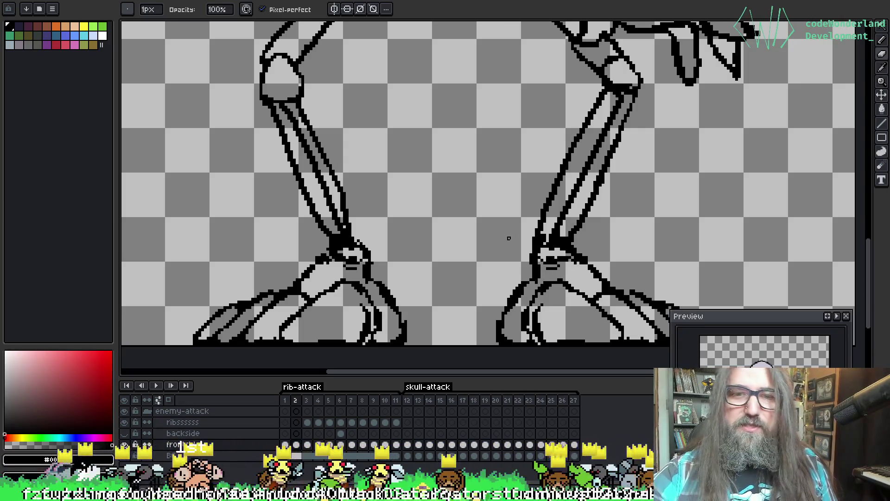
{"action": "key", "text": "alt"}
{"action": "key", "text": "e"}
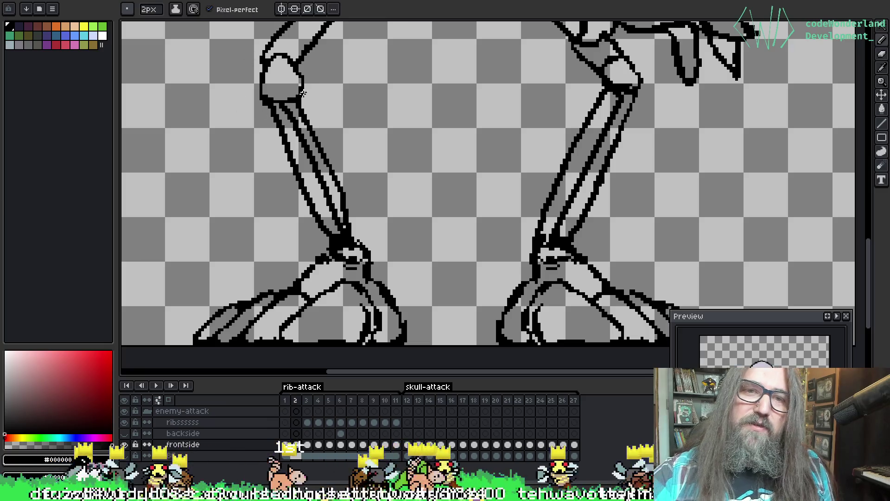
{"action": "key", "text": "ctrl"}
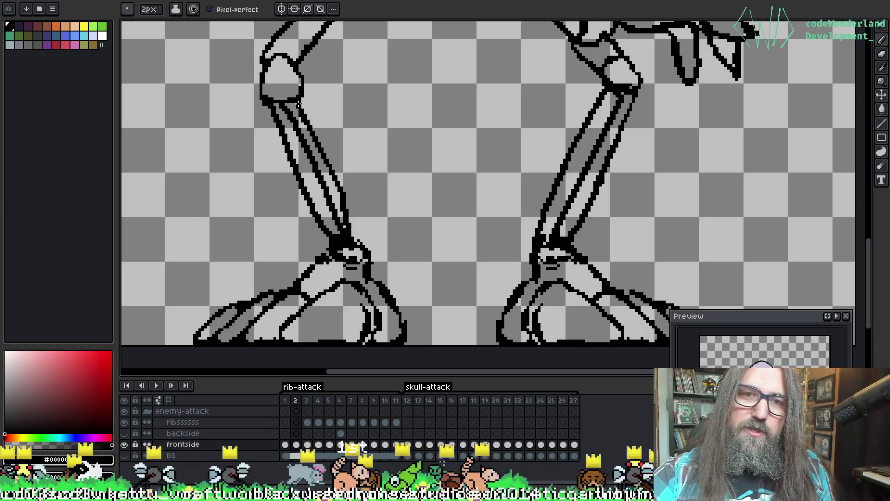
{"action": "key", "text": "b"}
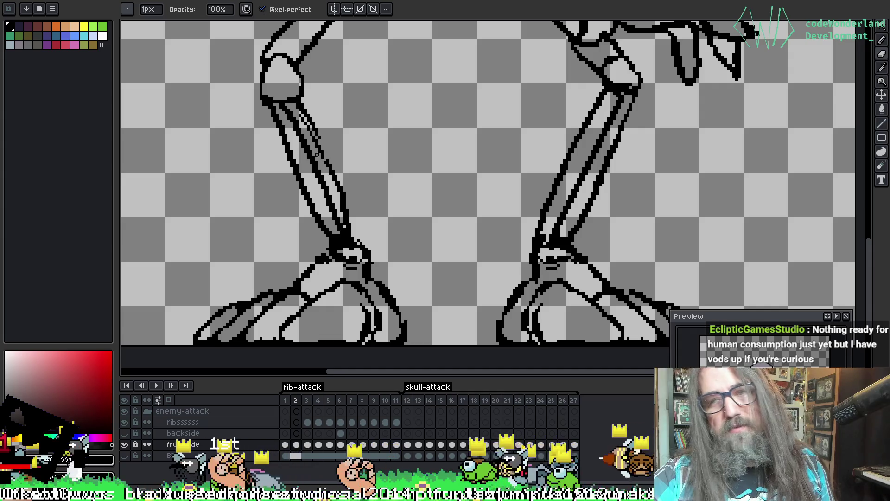
{"action": "key", "text": "ctrl"}
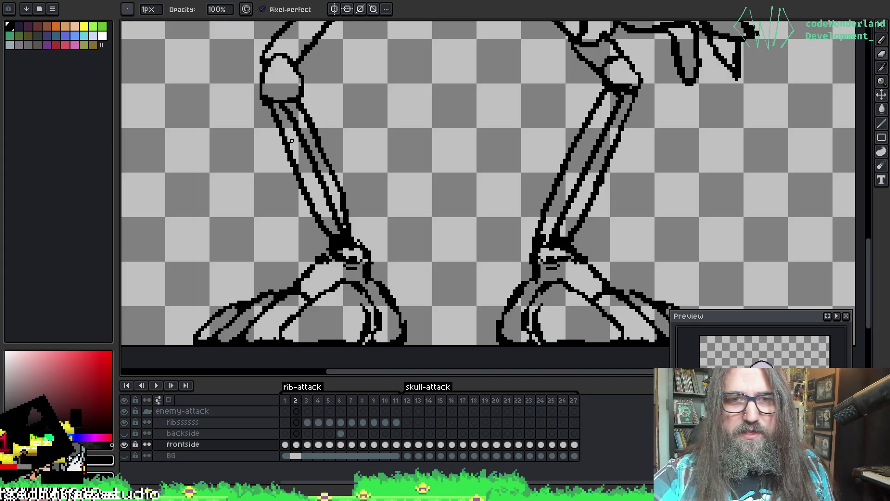
{"action": "left_click_drag", "start_coordinate": [624, 199], "coordinate": [531, 233]}
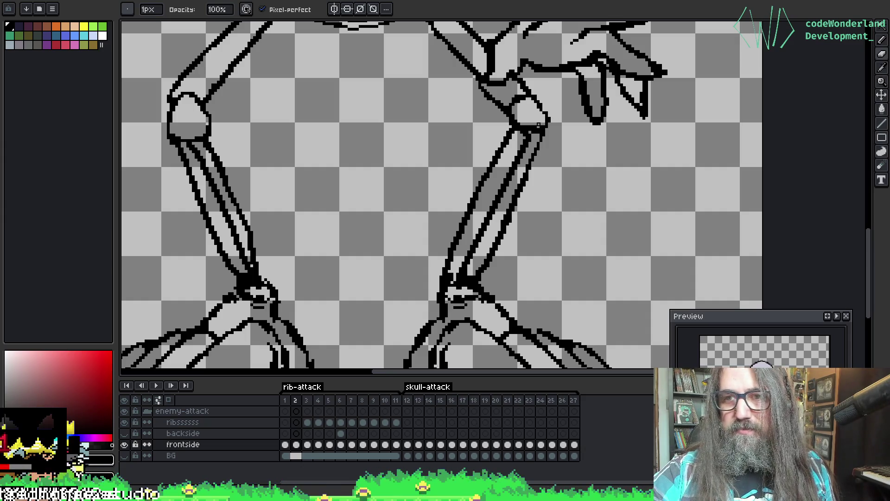
Clean stray pixels from the ankle line art and check the legs against the whole skeleton
{"action": "key", "text": "e"}
{"action": "key", "text": "b"}
{"action": "key", "text": "e"}
{"action": "mouse_move", "coordinate": [542, 111]}
{"action": "left_mouse_down"}
{"action": "mouse_move", "coordinate": [510, 109]}
{"action": "mouse_move", "coordinate": [554, 134]}
{"action": "left_mouse_up"}
{"action": "mouse_move", "coordinate": [538, 62]}
{"action": "left_mouse_down"}
{"action": "mouse_move", "coordinate": [570, 195]}
{"action": "mouse_move", "coordinate": [607, 241]}
{"action": "left_mouse_up"}
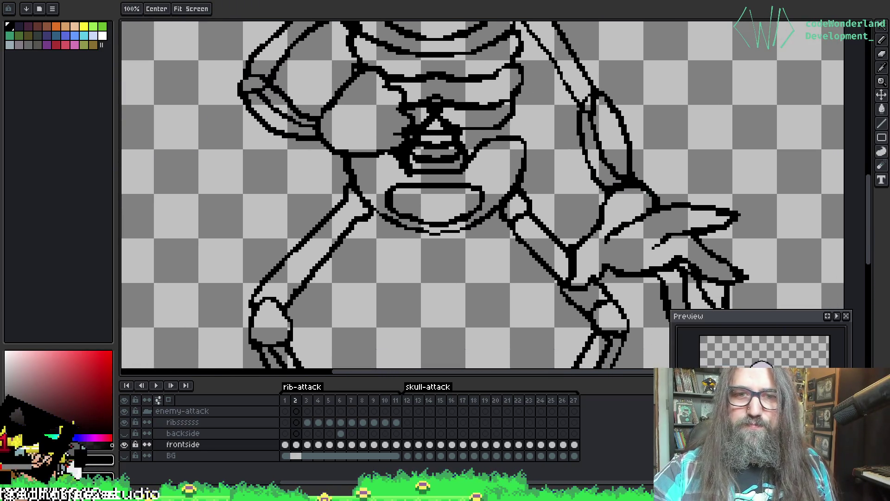
{"action": "mouse_move", "coordinate": [284, 310]}
{"action": "left_mouse_down"}
{"action": "mouse_move", "coordinate": [375, 139]}
{"action": "mouse_move", "coordinate": [352, 153]}
{"action": "left_mouse_up"}
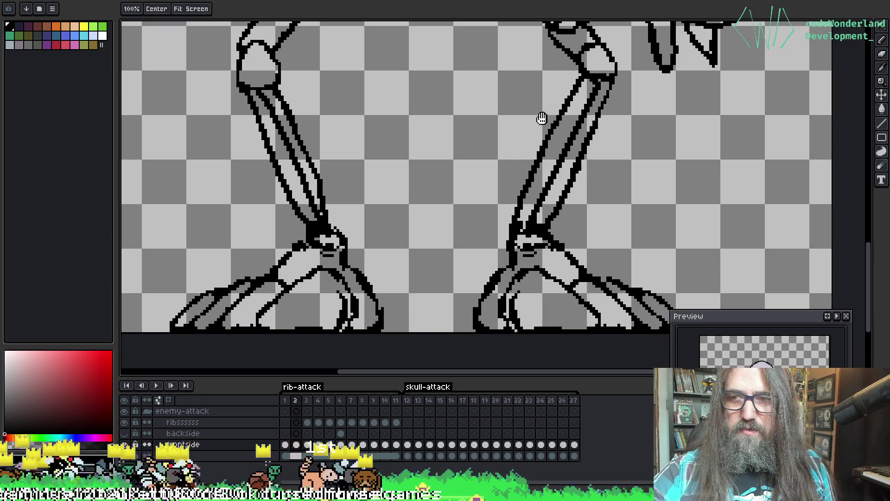
{"action": "left_click_drag", "start_coordinate": [540, 119], "coordinate": [579, 168]}
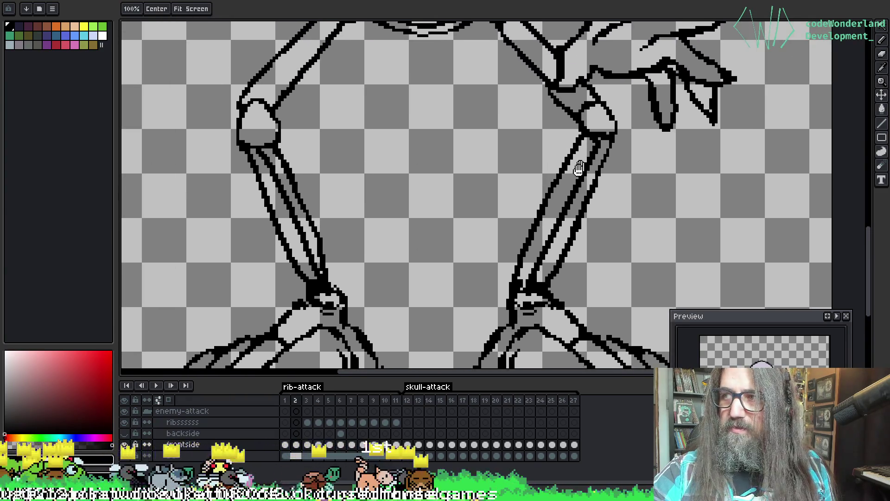
Save the skeleton sprite file and switch to the Twitch 'Man down' clip page
{"action": "scroll", "coordinate": [580, 168], "scroll_direction": "up", "scroll_amount": 5}
{"action": "scroll", "coordinate": [573, 185], "scroll_direction": "down", "scroll_amount": 1}
{"action": "scroll", "coordinate": [433, 232], "scroll_direction": "up", "scroll_amount": 1}
{"action": "key", "text": "ctrl+s"}
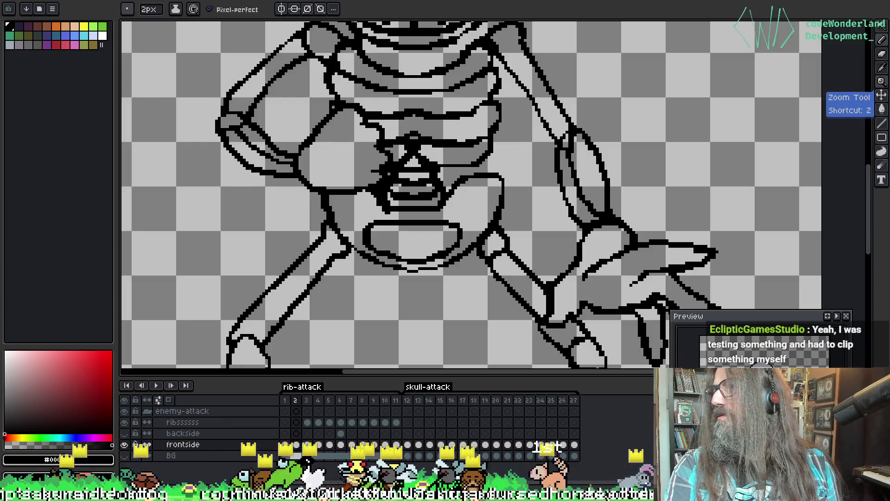
{"action": "key", "text": "alt+Tab"}
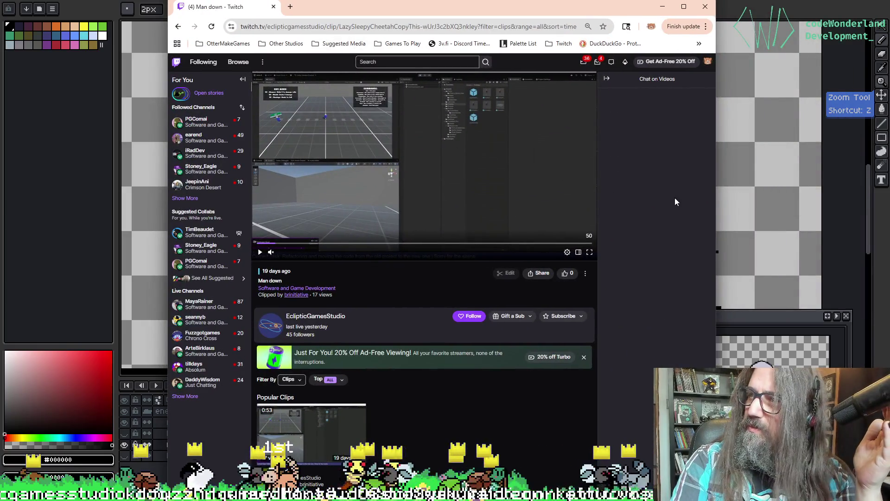
Watch the 'Man down' clip in theatre mode, then minimize the browser
{"action": "left_click", "coordinate": [578, 252]}
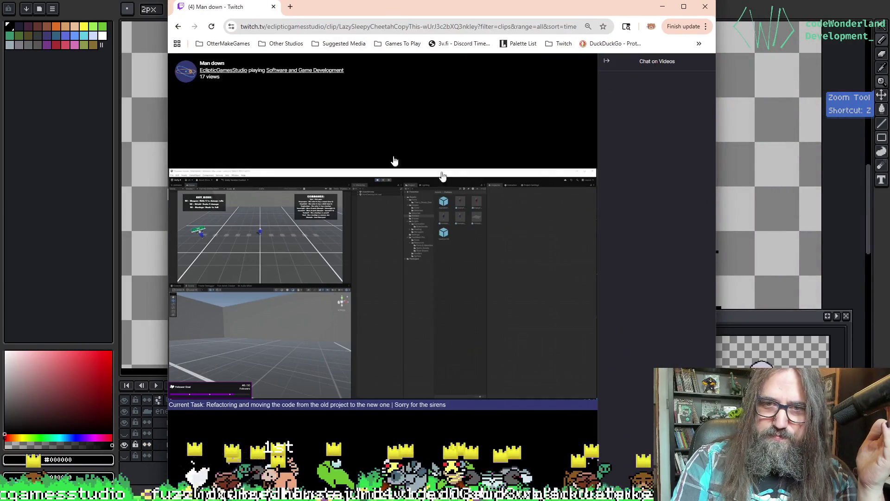
{"action": "key", "text": "super+Down"}
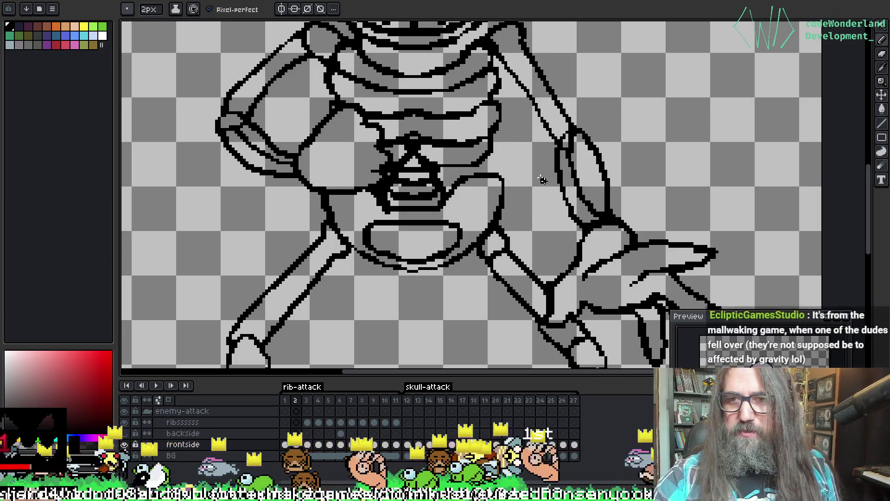
Erase the stray fill inside the skeleton's shoulder joint with the 2px eraser
{"action": "scroll", "coordinate": [543, 181], "scroll_direction": "up", "scroll_amount": 3}
{"action": "scroll", "coordinate": [552, 123], "scroll_direction": "up", "scroll_amount": 2}
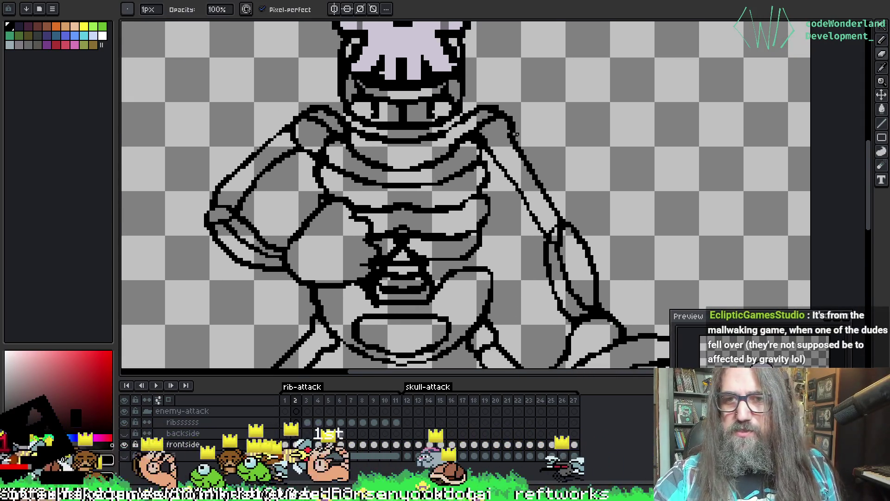
{"action": "key", "text": "e"}
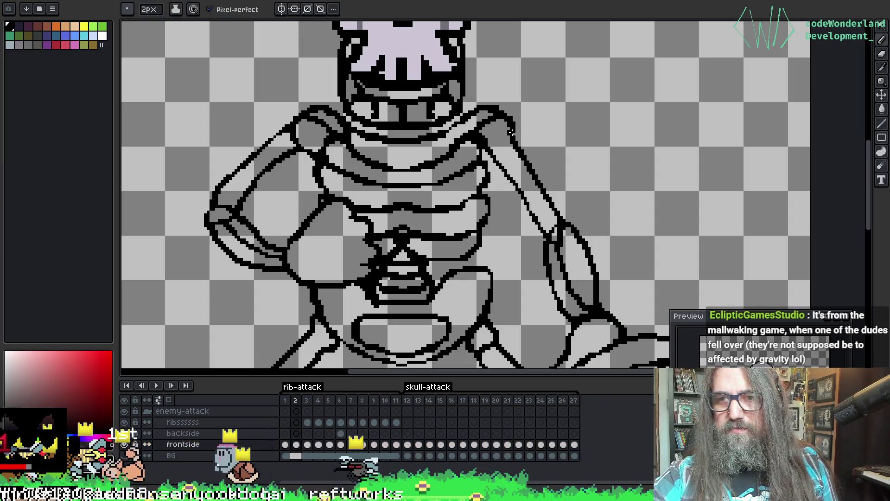
{"action": "key", "text": "b"}
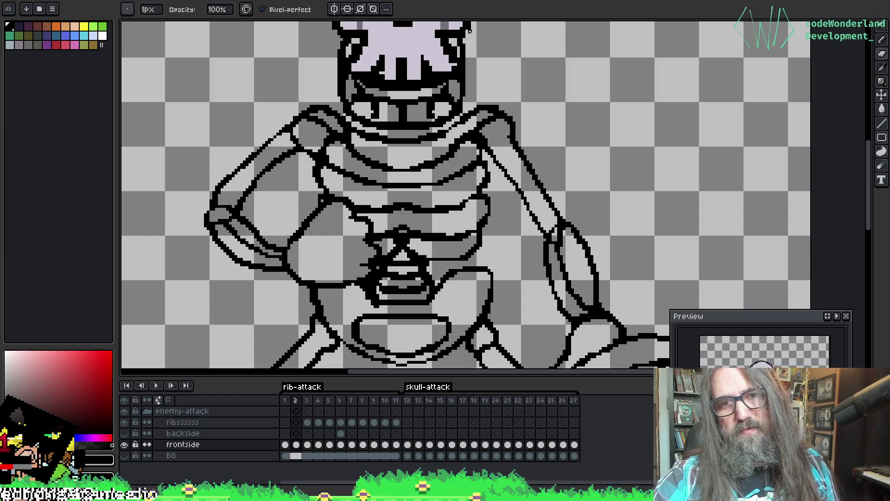
{"action": "left_click_drag", "start_coordinate": [513, 219], "coordinate": [502, 211]}
{"action": "key", "text": "e"}
{"action": "left_click_drag", "start_coordinate": [479, 141], "coordinate": [495, 131]}
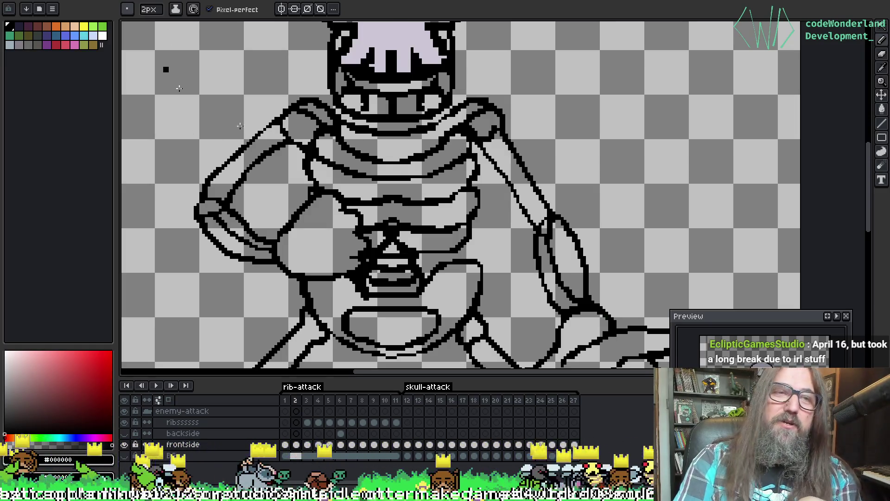
{"action": "scroll", "coordinate": [179, 88], "scroll_direction": "down", "scroll_amount": 3}
{"action": "scroll", "coordinate": [260, 259], "scroll_direction": "up", "scroll_amount": 1}
{"action": "scroll", "coordinate": [268, 277], "scroll_direction": "up", "scroll_amount": 2}
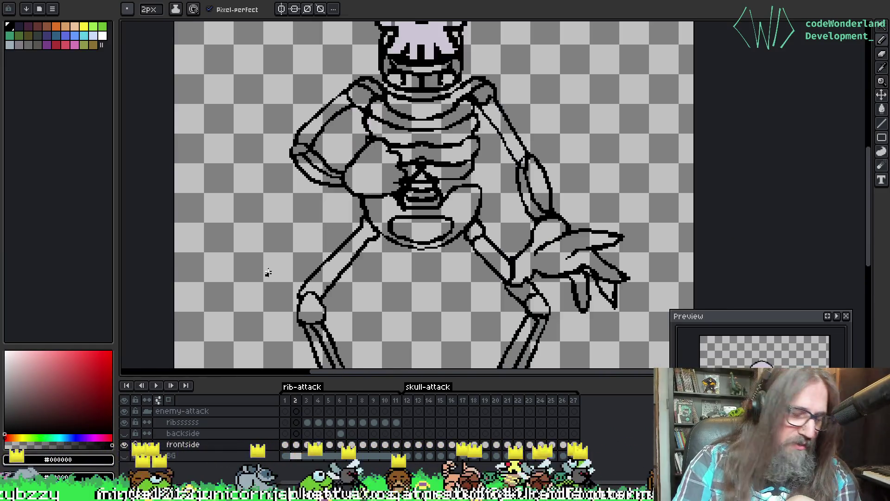
Zoom out and center the whole attack-pose skeleton in view
{"action": "scroll", "coordinate": [268, 277], "scroll_direction": "down", "scroll_amount": 3}
{"action": "right_click", "coordinate": [412, 201]}
{"action": "left_click", "coordinate": [391, 269]}
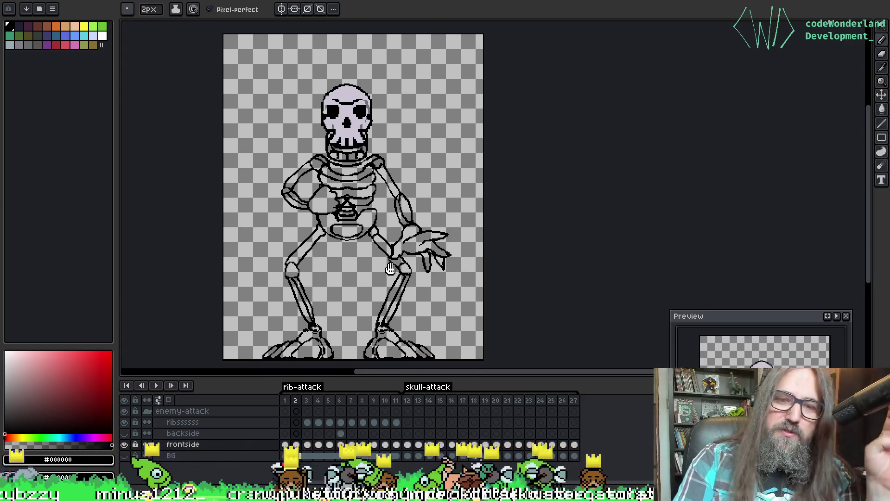
{"action": "left_click_drag", "start_coordinate": [391, 269], "coordinate": [388, 269]}
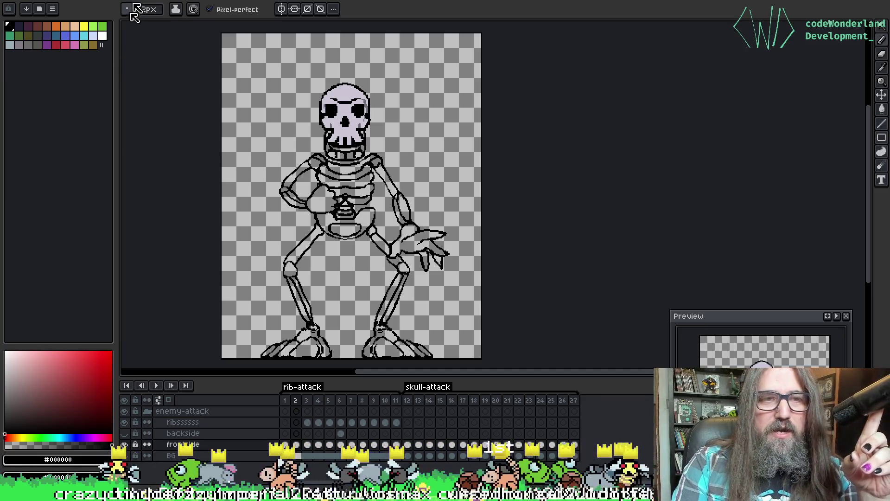
{"action": "left_click_drag", "start_coordinate": [315, 149], "coordinate": [347, 151]}
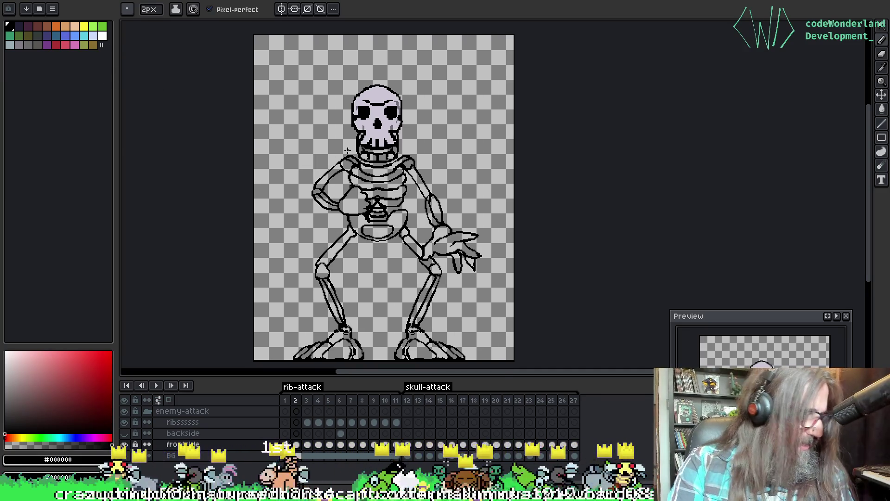
{"action": "right_click", "coordinate": [414, 199], "text": "ctrl"}
{"action": "key", "text": "Escape"}
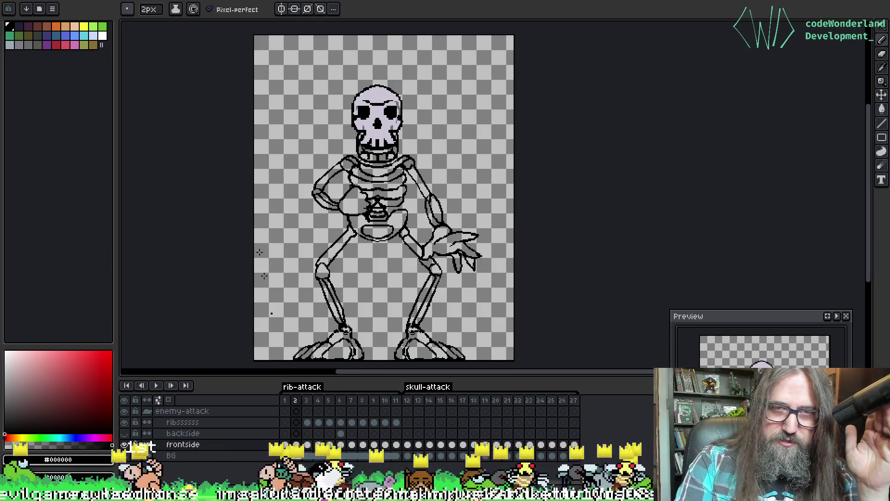
Play the idle/walk skeleton sprite's animation, then stop it back on frame 1
{"action": "key", "text": "ctrl+Tab"}
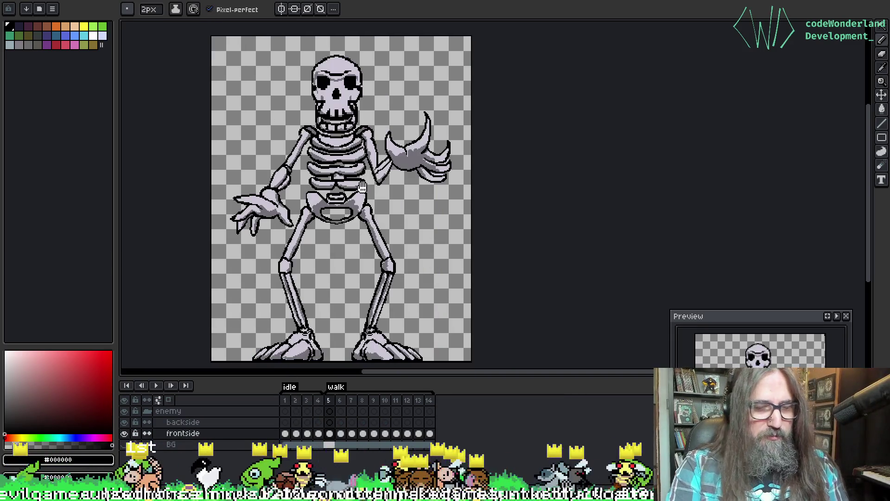
{"action": "key", "text": "Return"}
{"action": "scroll", "coordinate": [515, 151], "scroll_direction": "up", "scroll_amount": 1}
{"action": "scroll", "coordinate": [410, 263], "scroll_direction": "down", "scroll_amount": 1}
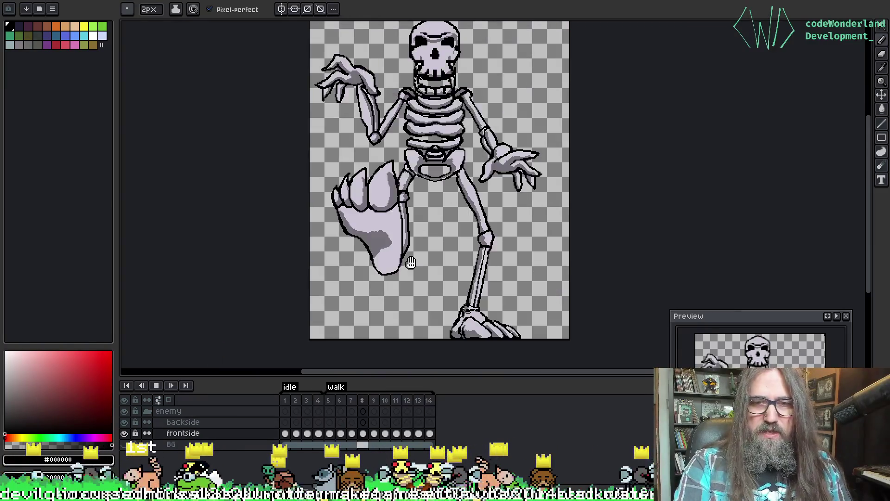
{"action": "left_click_drag", "start_coordinate": [410, 263], "coordinate": [374, 289]}
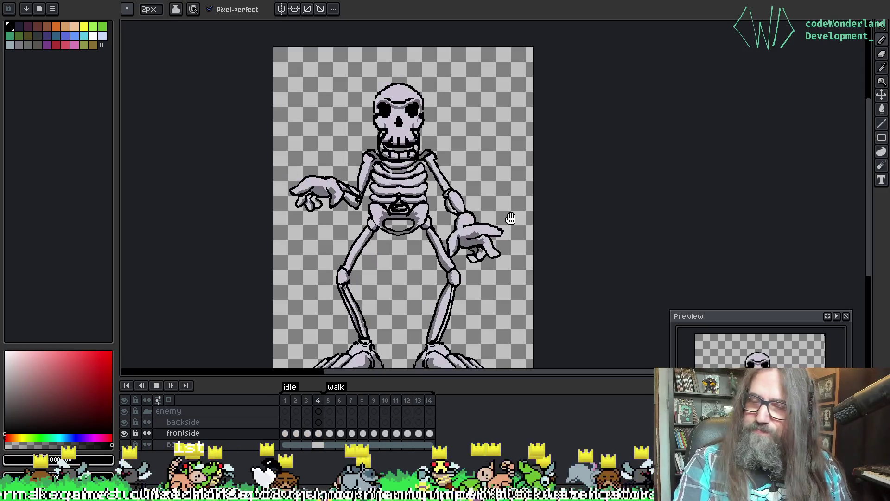
{"action": "key", "text": "Return"}
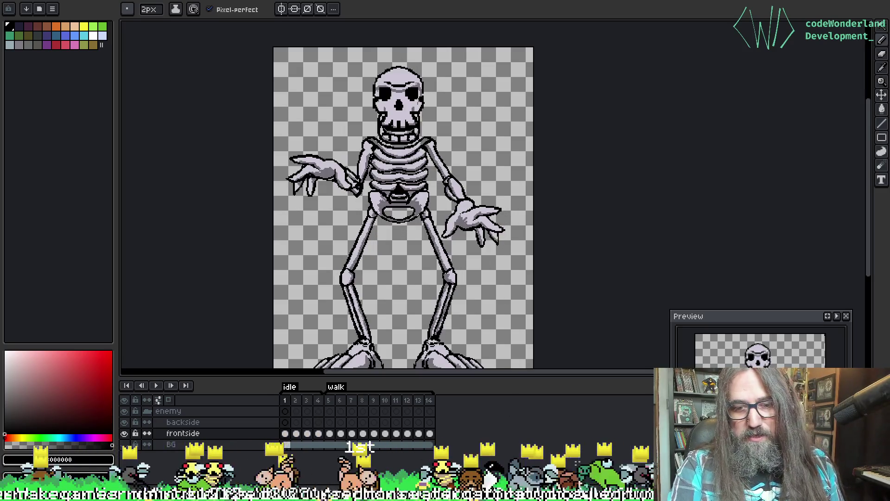
Switch to the running game from GameMaker and select Continue on its title menu
{"action": "key", "text": "alt+Tab"}
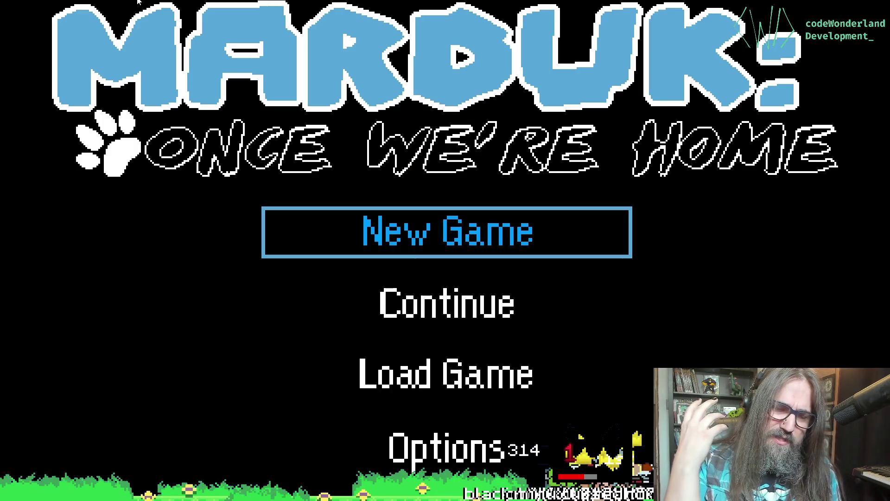
{"action": "key", "text": "Down"}
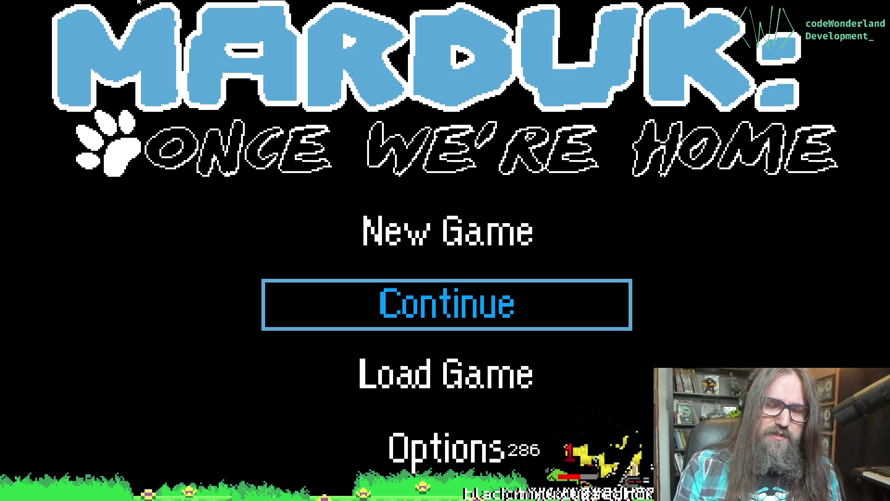
Continue the saved game, play the forest level, and pause on the Dream - Park map
{"action": "key", "text": "Return"}
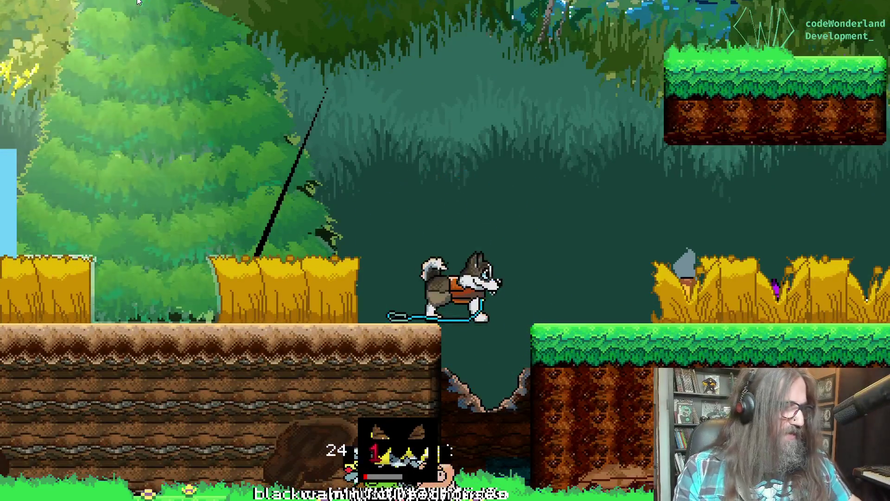
{"action": "key", "text": "Escape"}
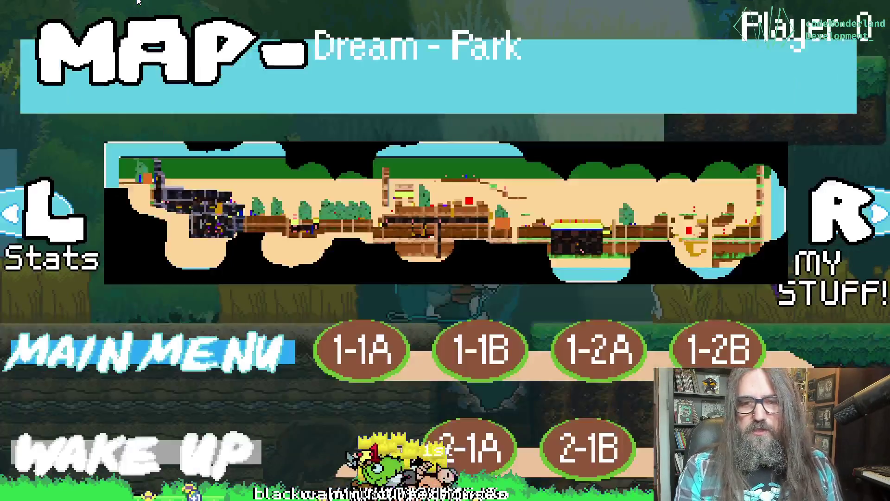
Browse the map menu to preview level 1-1B, then quit the game
{"action": "key", "text": "Down"}
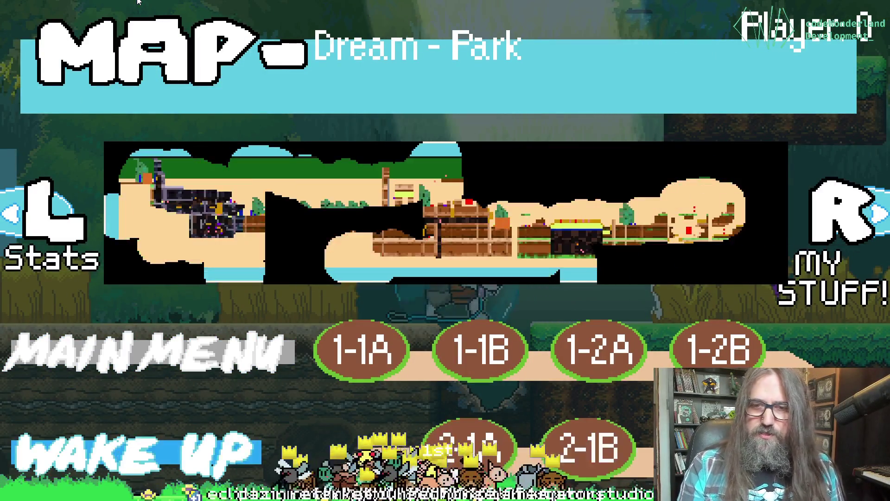
{"action": "key", "text": "Up"}
{"action": "key", "text": "Right"}
{"action": "key", "text": "Right"}
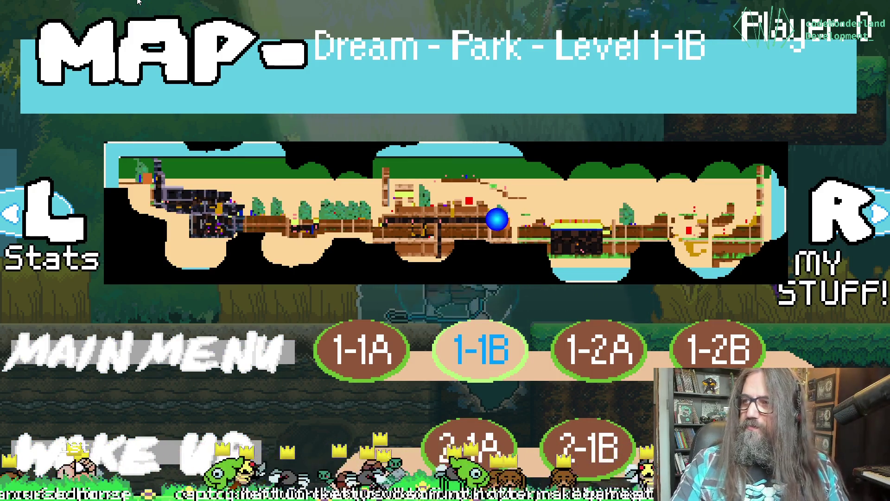
{"action": "key", "text": "Escape"}
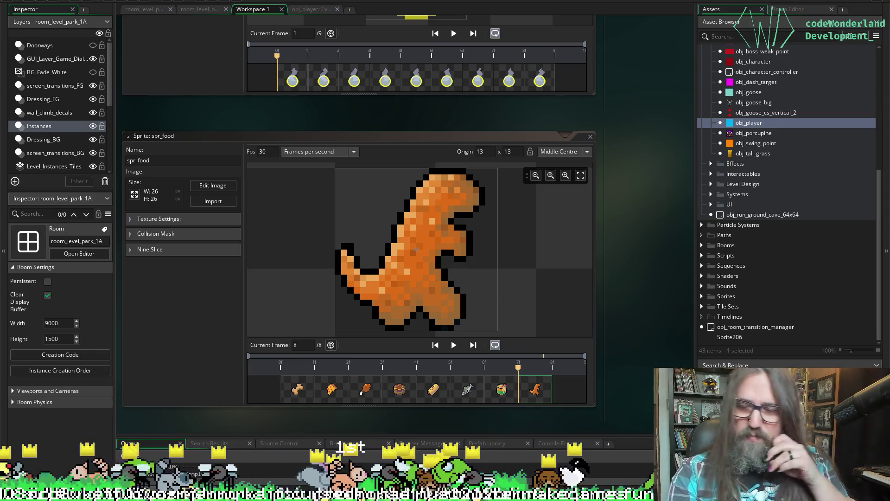
Return from GameMaker to the idle skeleton sprite in Aseprite
{"action": "key", "text": "alt+Tab"}
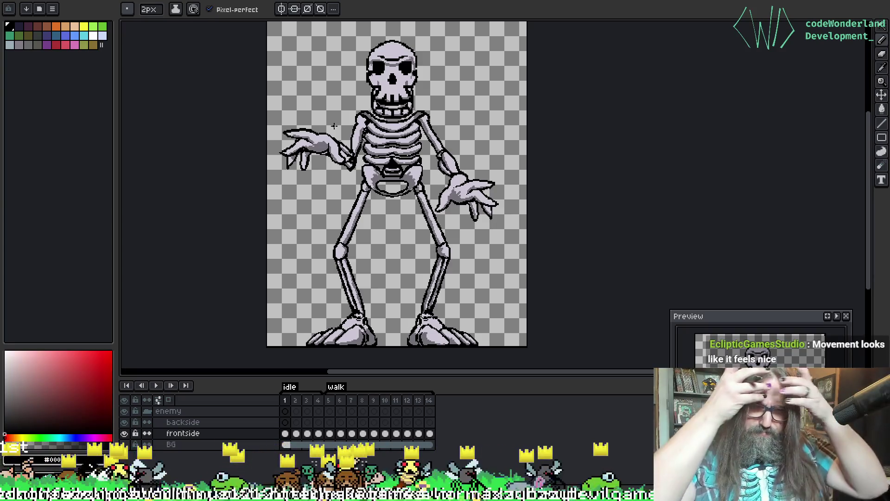
Preview the idle skeleton animation, then switch to the enemy-attack skeleton sprite
{"action": "key", "text": "Return"}
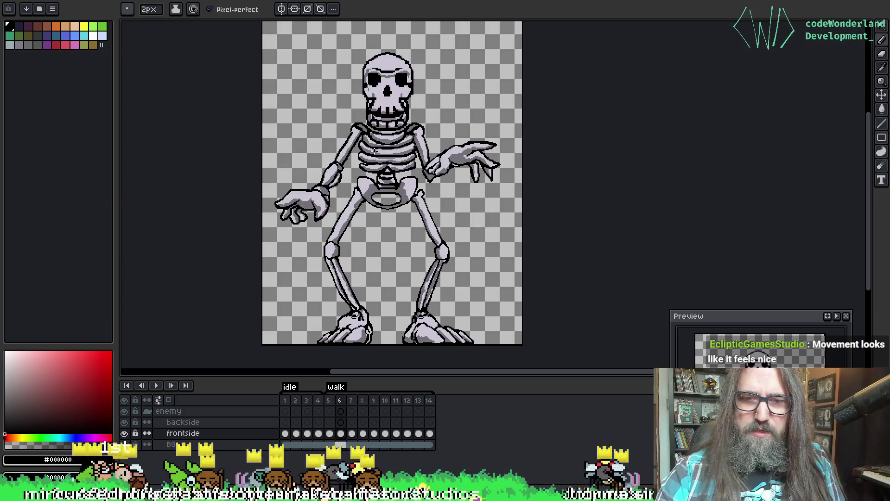
{"action": "key", "text": "Return"}
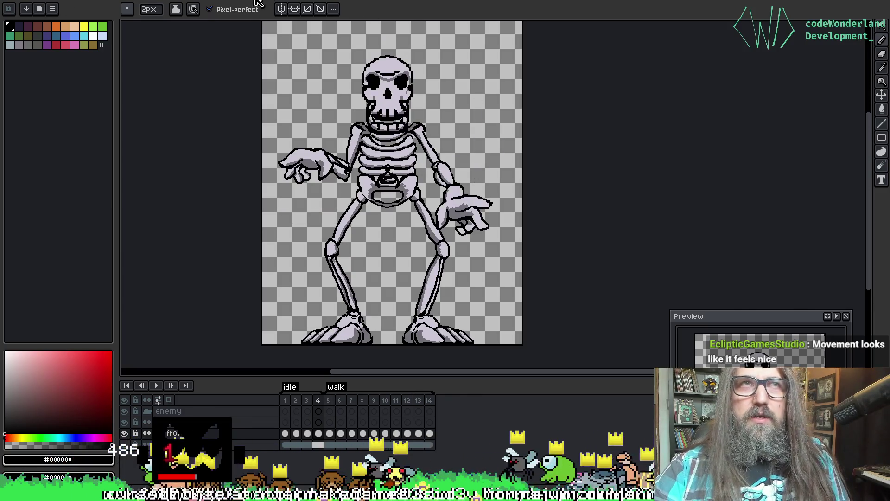
{"action": "key", "text": "ctrl+Tab"}
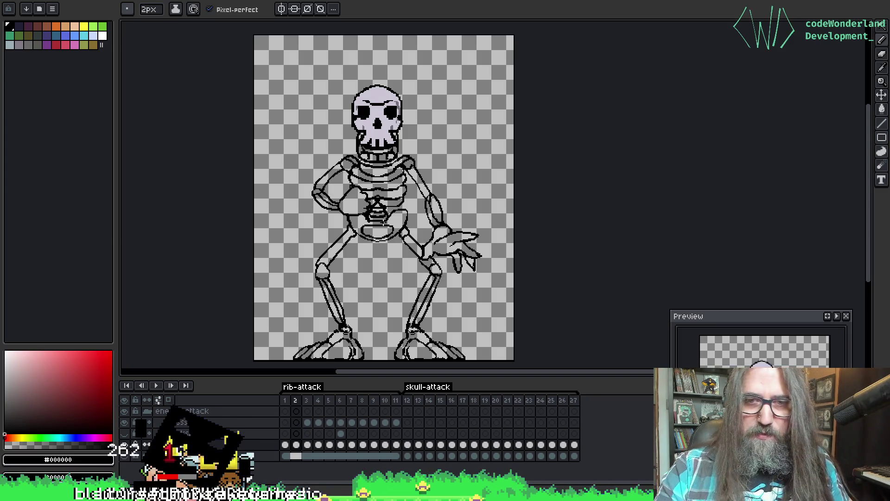
Clean up the upper outlines of both arms on frame 2 using pencil and eraser
{"action": "scroll", "coordinate": [415, 180], "scroll_direction": "up", "scroll_amount": 2}
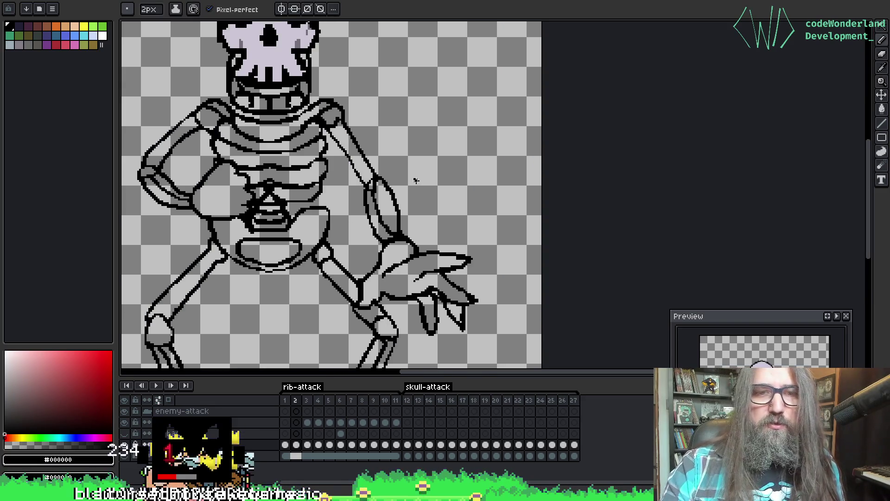
{"action": "left_click_drag", "start_coordinate": [416, 181], "coordinate": [491, 181]}
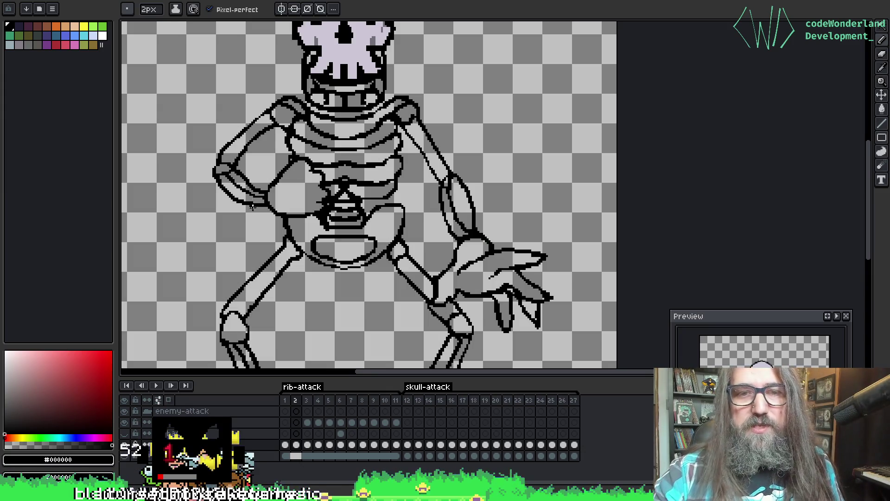
{"action": "left_click_drag", "start_coordinate": [250, 204], "coordinate": [261, 215]}
{"action": "scroll", "coordinate": [320, 139], "scroll_direction": "up", "scroll_amount": 1}
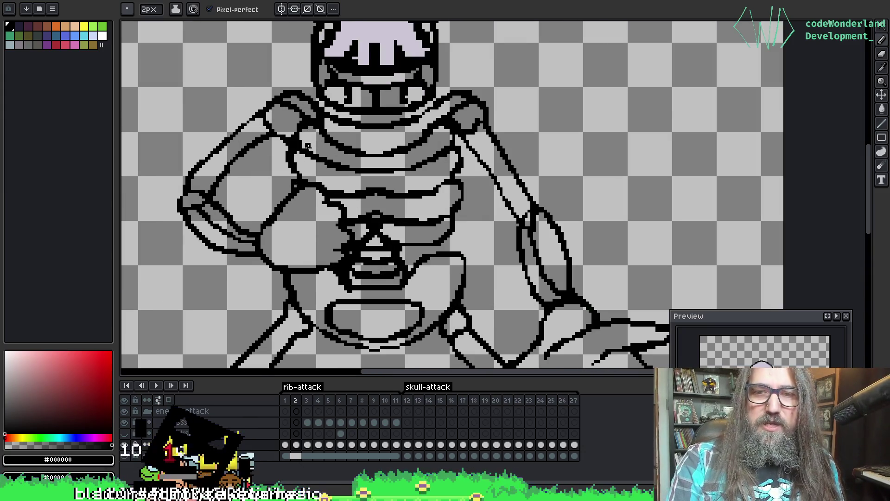
{"action": "left_click_drag", "start_coordinate": [311, 144], "coordinate": [337, 169]}
{"action": "key", "text": "b"}
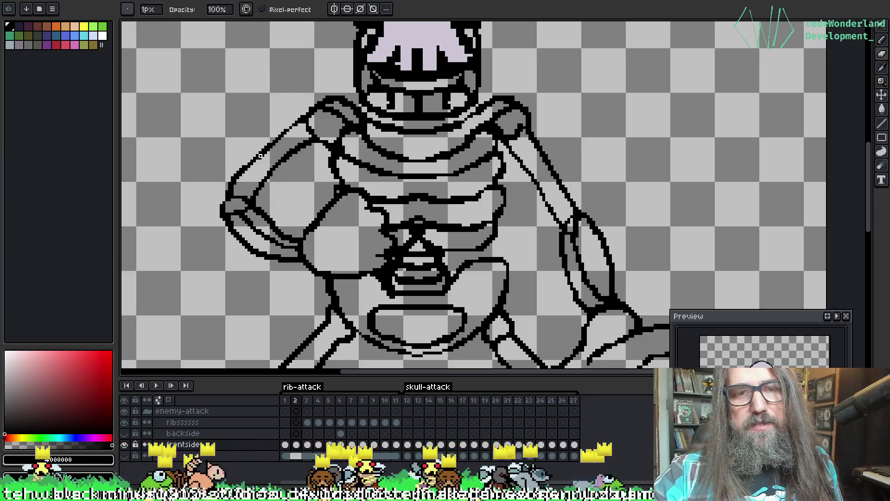
{"action": "key", "text": "e"}
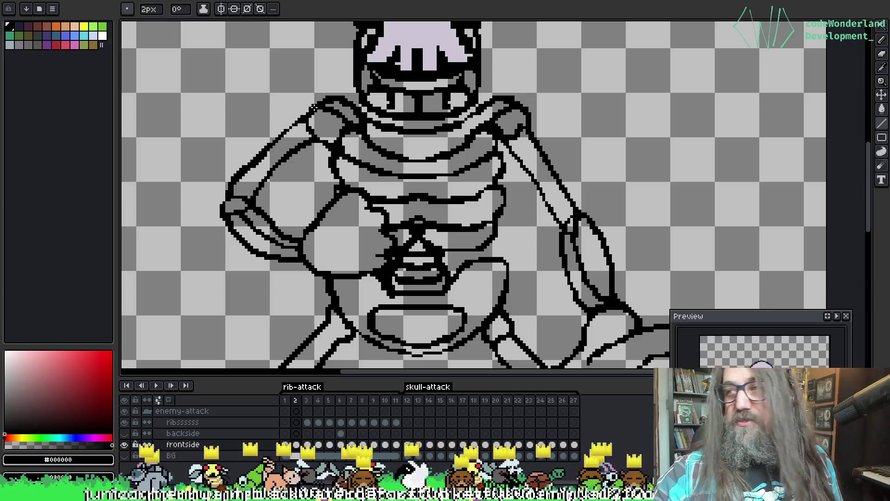
{"action": "scroll", "coordinate": [278, 107], "scroll_direction": "down", "scroll_amount": 2}
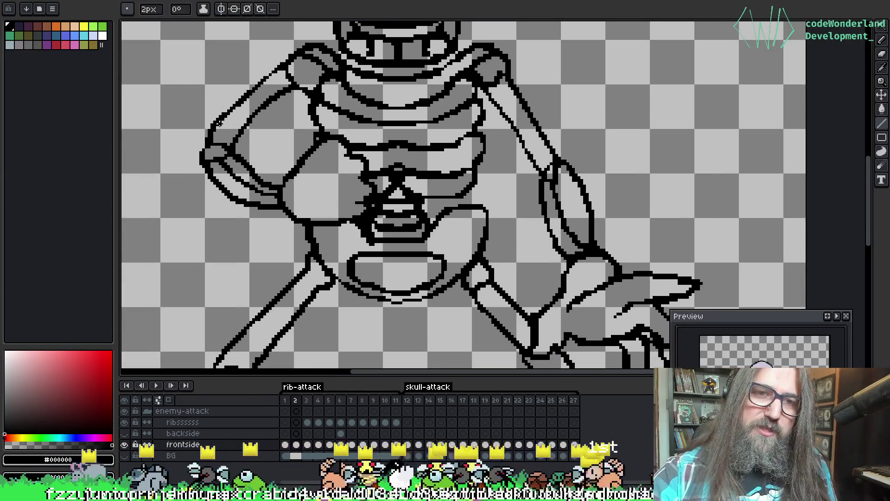
{"action": "left_click_drag", "start_coordinate": [219, 122], "coordinate": [248, 91]}
{"action": "scroll", "coordinate": [502, 96], "scroll_direction": "right", "scroll_amount": 1}
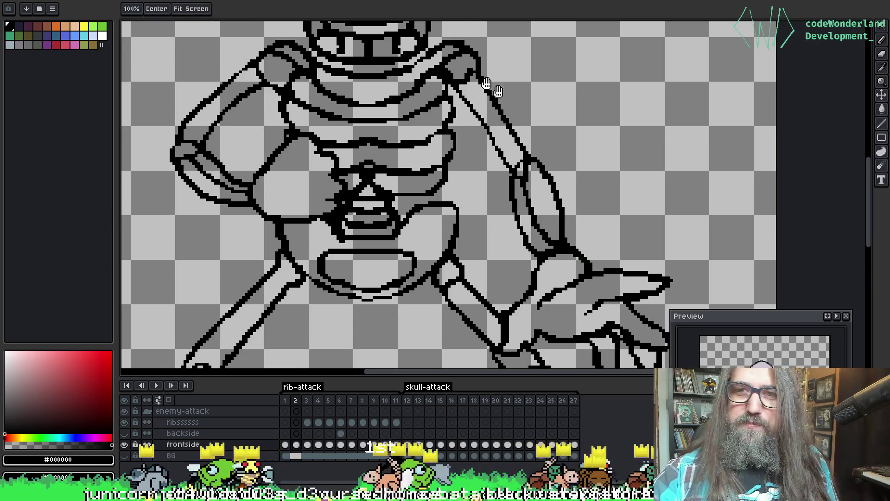
{"action": "left_click_drag", "start_coordinate": [457, 86], "coordinate": [509, 166]}
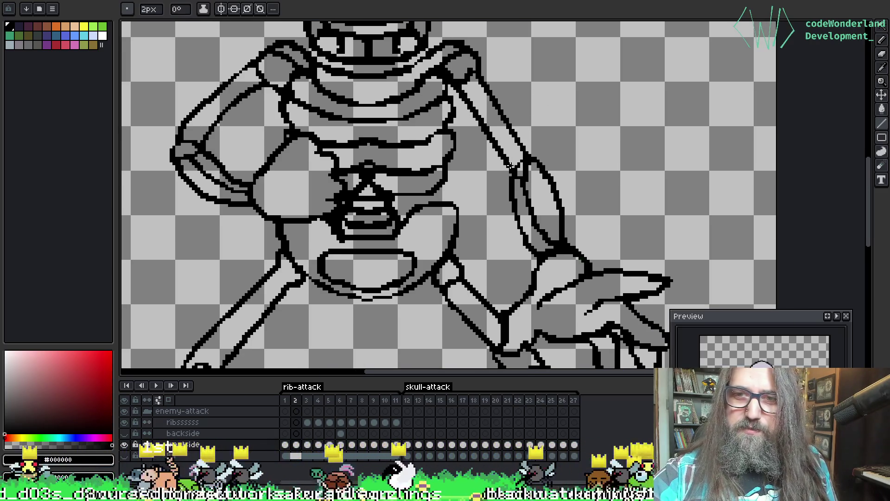
Sample the bone colour and draw the legs' double-line bone outlines on frame 2
{"action": "key", "text": "b"}
{"action": "scroll", "coordinate": [484, 99], "scroll_direction": "down", "scroll_amount": 2}
{"action": "scroll", "coordinate": [482, 104], "scroll_direction": "right", "scroll_amount": 1}
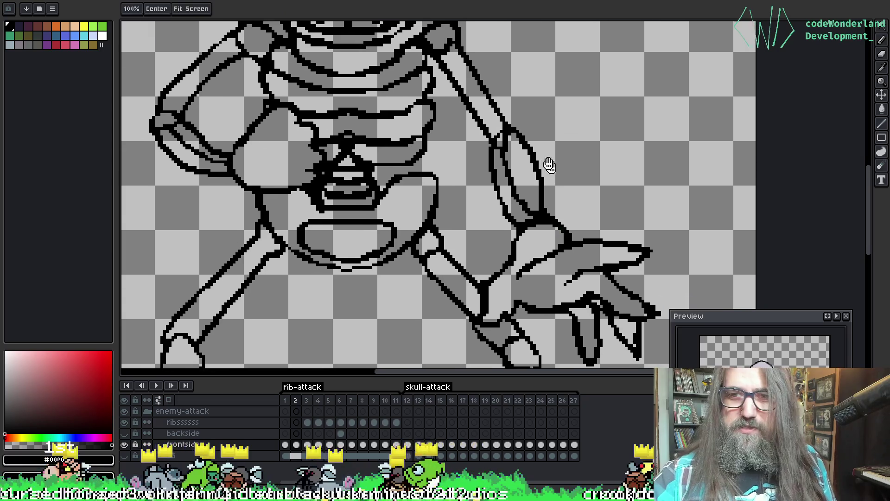
{"action": "scroll", "coordinate": [325, 186], "scroll_direction": "down", "scroll_amount": 1}
{"action": "scroll", "coordinate": [324, 185], "scroll_direction": "left", "scroll_amount": 1}
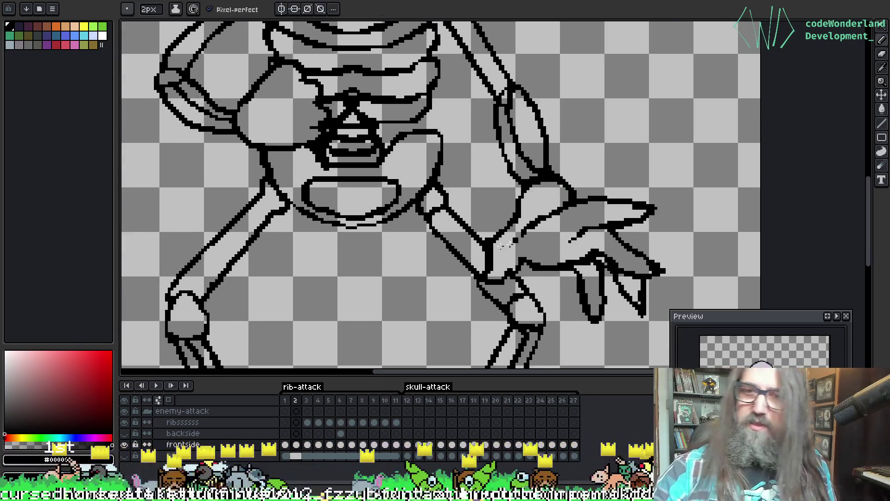
{"action": "key", "text": "i"}
{"action": "left_click_drag", "start_coordinate": [278, 208], "coordinate": [307, 188]}
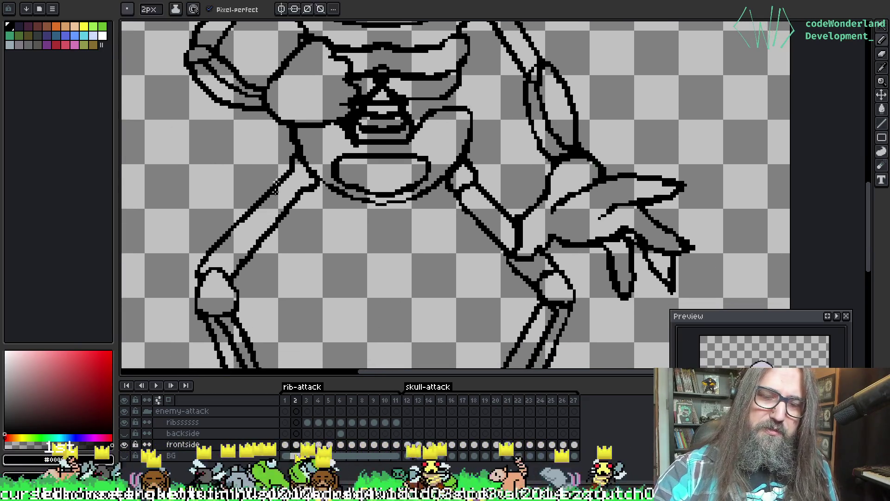
{"action": "key", "text": "b"}
{"action": "scroll", "coordinate": [272, 191], "scroll_direction": "down", "scroll_amount": 3}
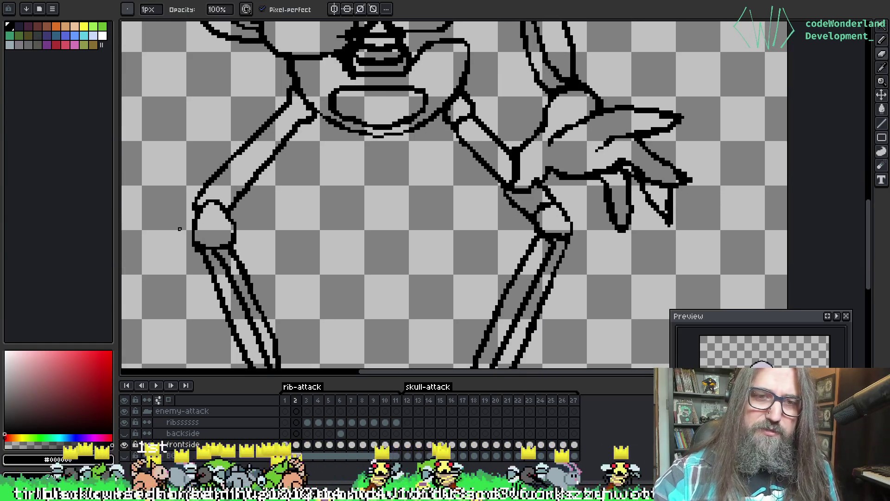
Erase stray pixels and finish both legs ending in feet, then advance to frame 3
{"action": "key", "text": "e"}
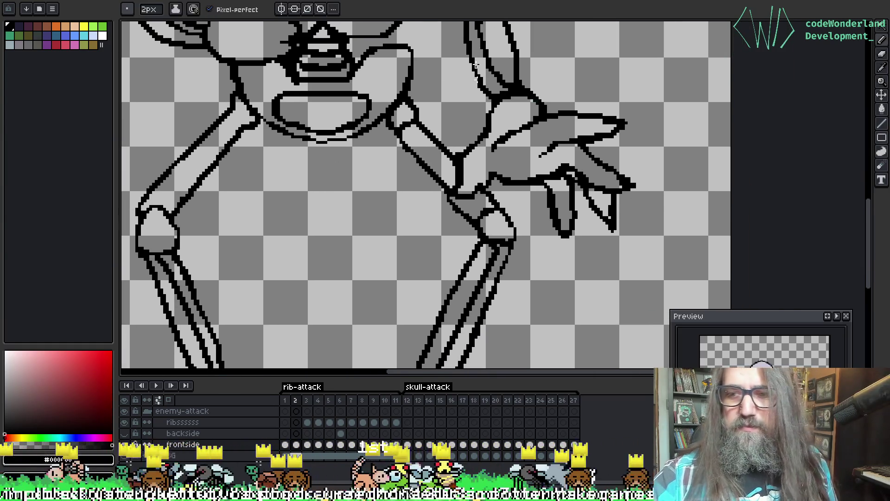
{"action": "scroll", "coordinate": [441, 100], "scroll_direction": "down", "scroll_amount": 1}
{"action": "scroll", "coordinate": [440, 100], "scroll_direction": "right", "scroll_amount": 2}
{"action": "key", "text": "b"}
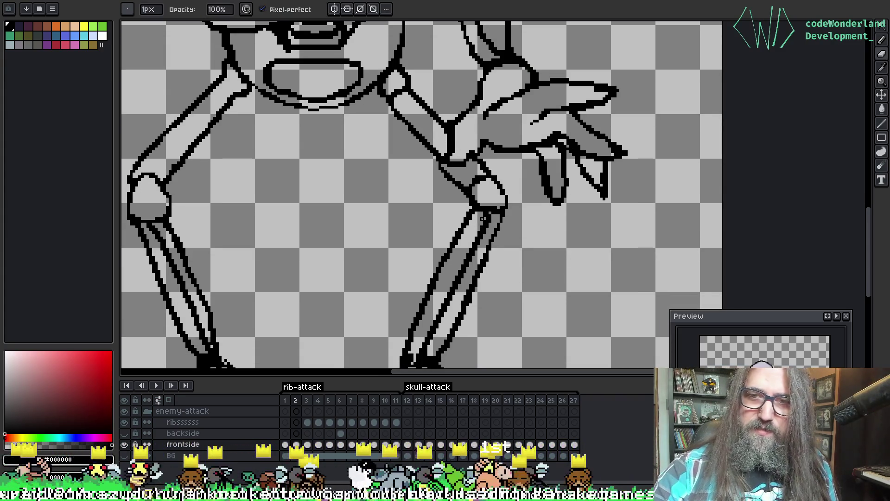
{"action": "scroll", "coordinate": [473, 246], "scroll_direction": "down", "scroll_amount": 2}
{"action": "scroll", "coordinate": [474, 246], "scroll_direction": "left", "scroll_amount": 1}
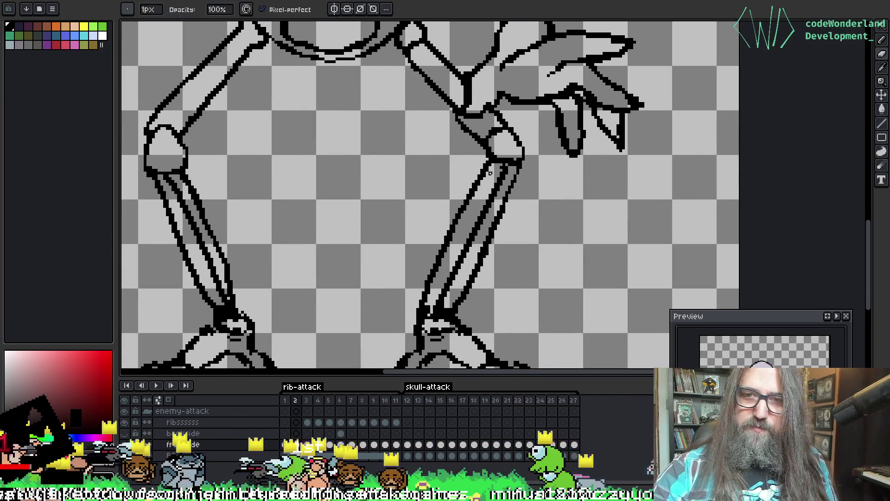
{"action": "key", "text": "e"}
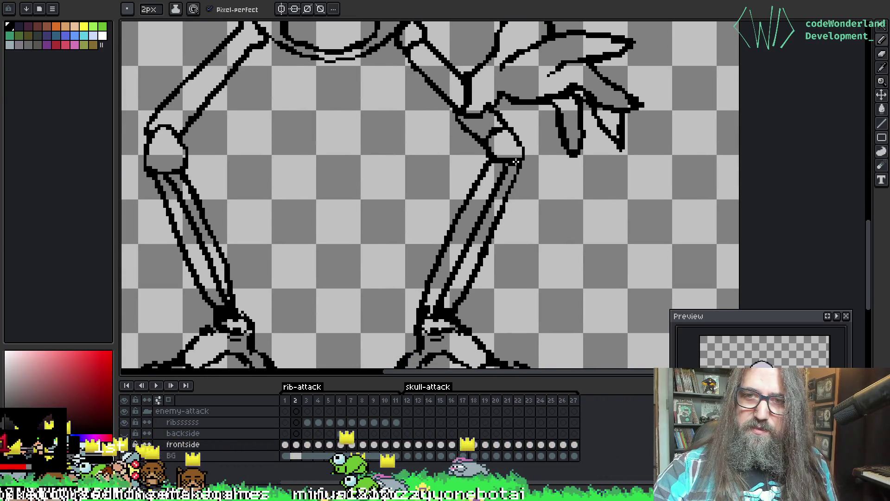
{"action": "scroll", "coordinate": [461, 139], "scroll_direction": "down", "scroll_amount": 2}
{"action": "scroll", "coordinate": [511, 198], "scroll_direction": "left", "scroll_amount": 2}
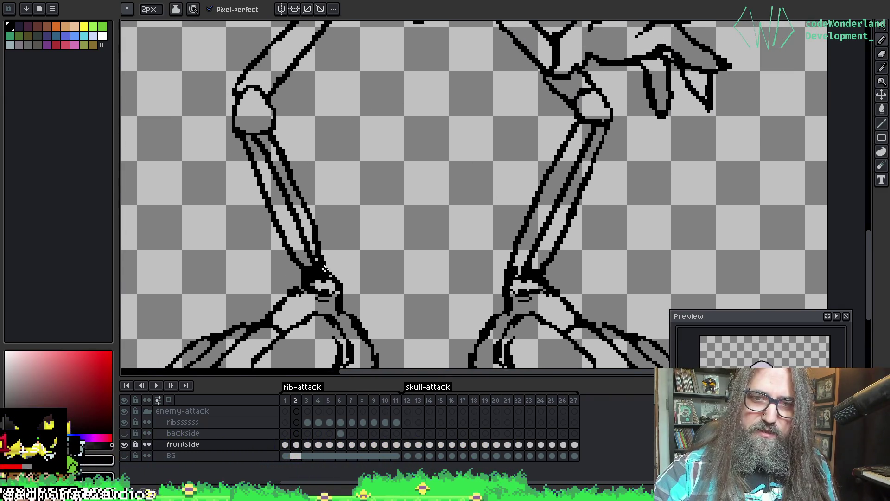
{"action": "scroll", "coordinate": [433, 193], "scroll_direction": "down", "scroll_amount": 1}
{"action": "scroll", "coordinate": [423, 121], "scroll_direction": "left", "scroll_amount": 1}
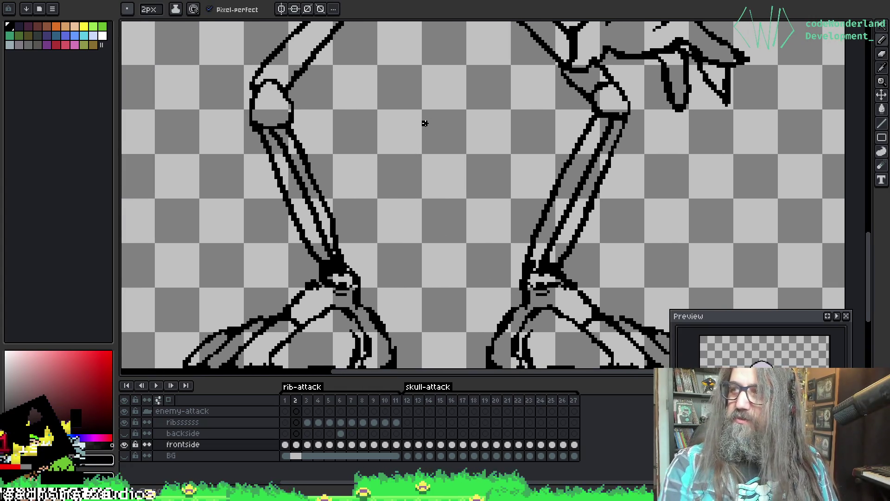
{"action": "scroll", "coordinate": [397, 115], "scroll_direction": "down", "scroll_amount": 1}
{"action": "scroll", "coordinate": [362, 176], "scroll_direction": "up", "scroll_amount": 5}
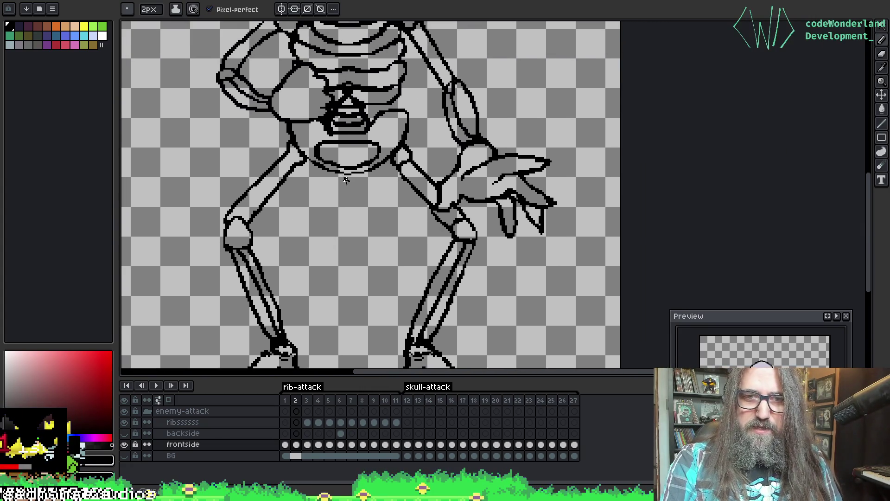
{"action": "key", "text": "period"}
{"action": "mouse_move", "coordinate": [344, 178]}
{"action": "left_mouse_down"}
{"action": "mouse_move", "coordinate": [363, 165]}
{"action": "mouse_move", "coordinate": [362, 139]}
{"action": "left_mouse_up"}
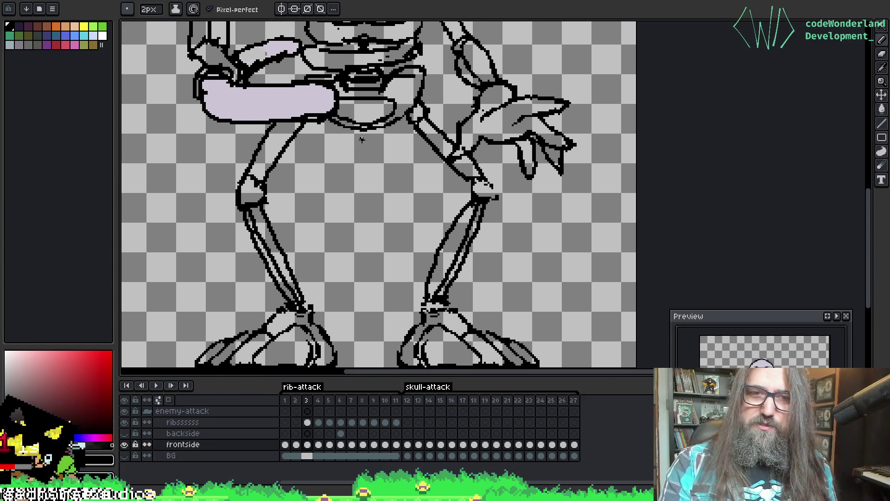
Hide the ribssssss layer holding the lavender rib and frame the hips and left thigh
{"action": "scroll", "coordinate": [362, 139], "scroll_direction": "up", "scroll_amount": 1}
{"action": "scroll", "coordinate": [192, 224], "scroll_direction": "down", "scroll_amount": 2}
{"action": "scroll", "coordinate": [238, 108], "scroll_direction": "left", "scroll_amount": 3}
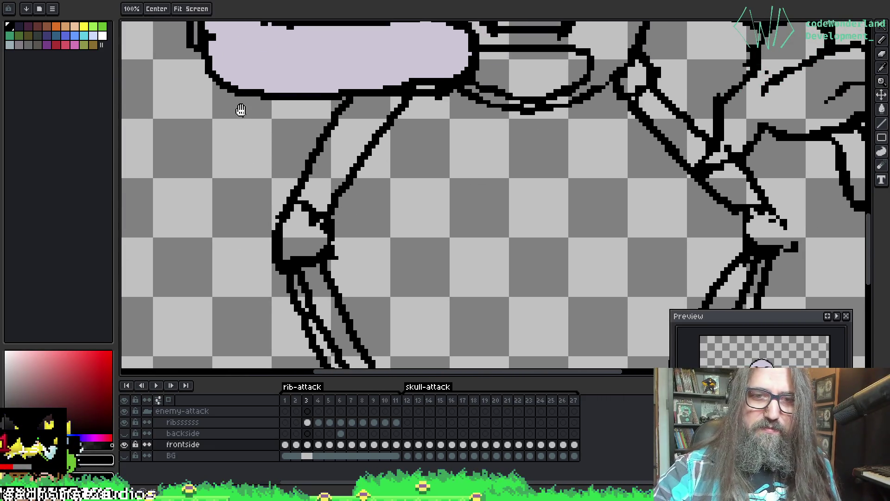
{"action": "key", "text": "b"}
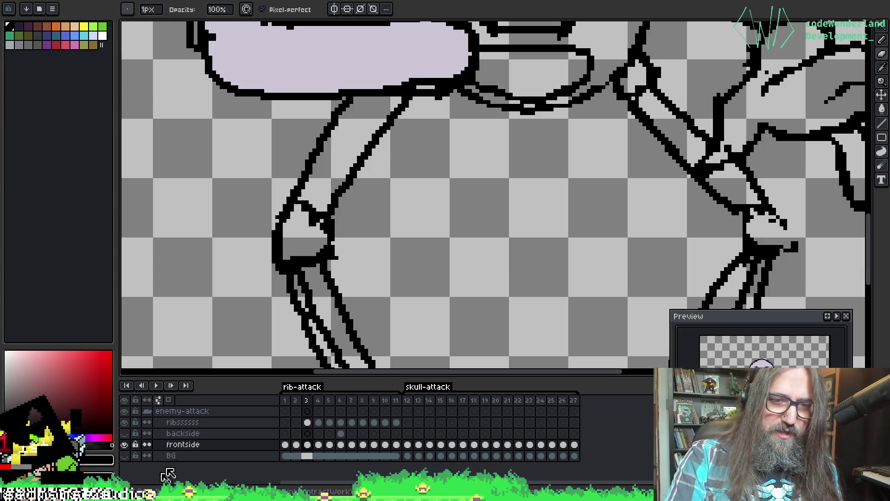
{"action": "left_click", "coordinate": [124, 422]}
{"action": "mouse_move", "coordinate": [352, 167]}
{"action": "left_mouse_down"}
{"action": "mouse_move", "coordinate": [351, 366]}
{"action": "mouse_move", "coordinate": [374, 201]}
{"action": "left_mouse_up"}
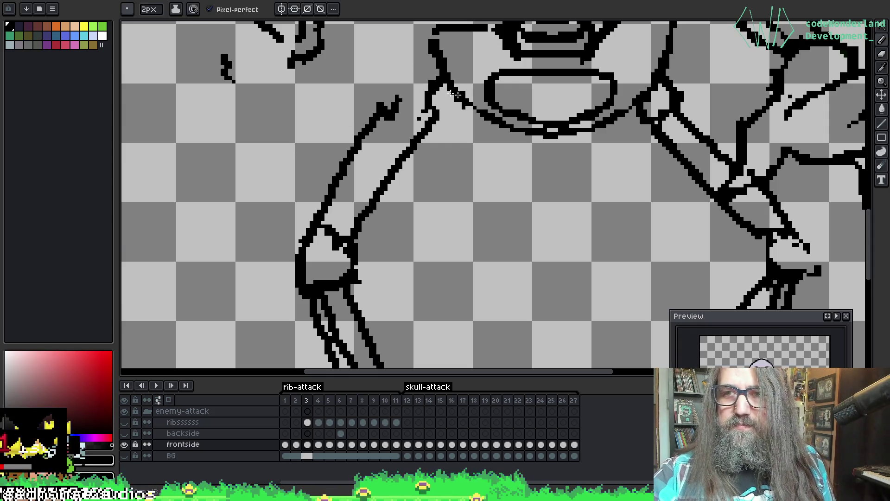
Erase the old left thigh line with a 9px eraser
{"action": "key", "text": "e"}
{"action": "mouse_move", "coordinate": [398, 99]}
{"action": "left_mouse_down"}
{"action": "mouse_move", "coordinate": [337, 175]}
{"action": "mouse_move", "coordinate": [326, 208]}
{"action": "mouse_move", "coordinate": [363, 203]}
{"action": "mouse_move", "coordinate": [426, 116]}
{"action": "mouse_move", "coordinate": [382, 230]}
{"action": "left_mouse_up"}
{"action": "key", "text": "plus"}
{"action": "key", "text": "plus"}
{"action": "key", "text": "plus"}
{"action": "key", "text": "b"}
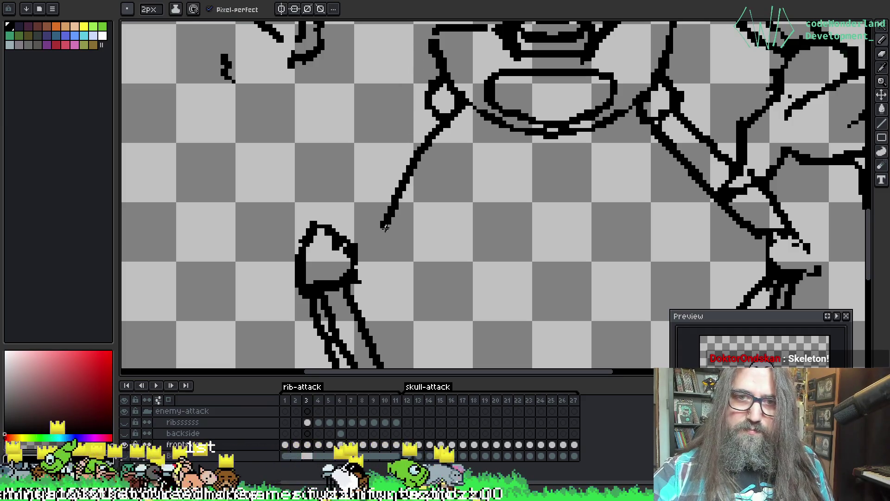
{"action": "key", "text": "ctrl+z"}
Redraw the left thigh as two parallel lines from hip to knee
{"action": "key", "text": "l"}
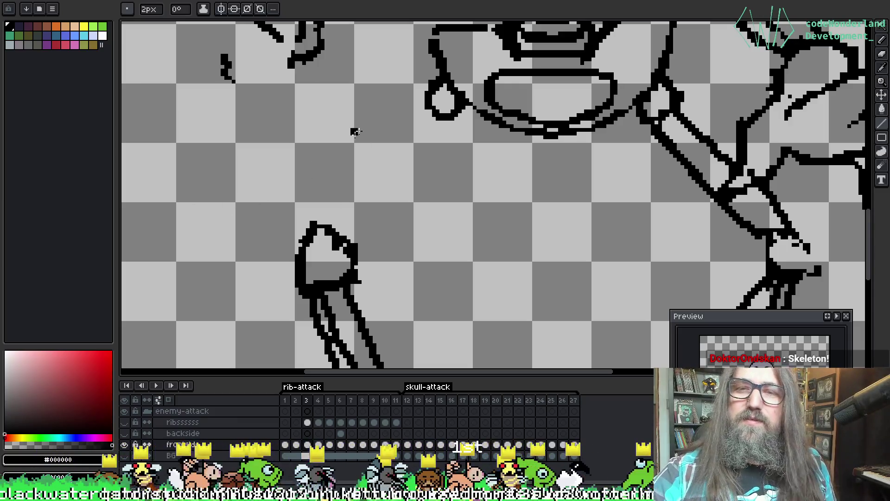
{"action": "mouse_move", "coordinate": [425, 128]}
{"action": "left_mouse_down"}
{"action": "mouse_move", "coordinate": [364, 199]}
{"action": "mouse_move", "coordinate": [353, 254]}
{"action": "mouse_move", "coordinate": [425, 128]}
{"action": "mouse_move", "coordinate": [354, 254]}
{"action": "left_mouse_up"}
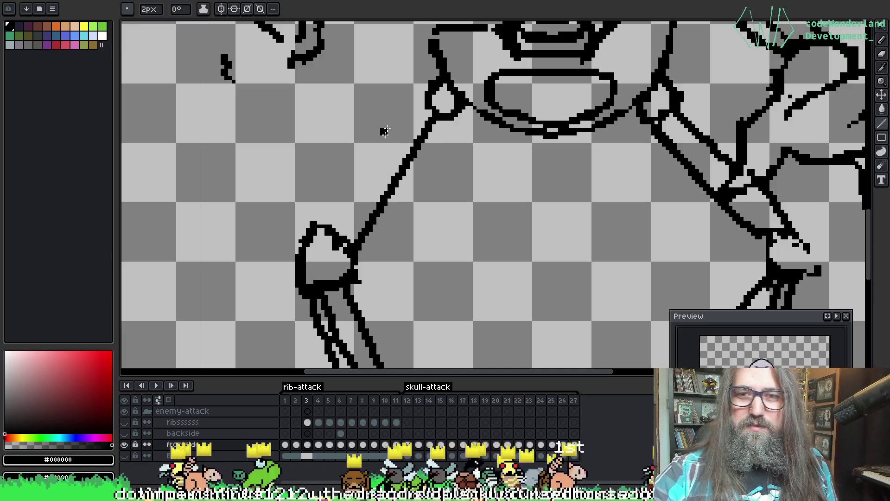
{"action": "key", "text": "b"}
{"action": "left_click_drag", "start_coordinate": [424, 109], "coordinate": [334, 230]}
{"action": "key", "text": "ctrl+z"}
{"action": "key", "text": "ctrl+z"}
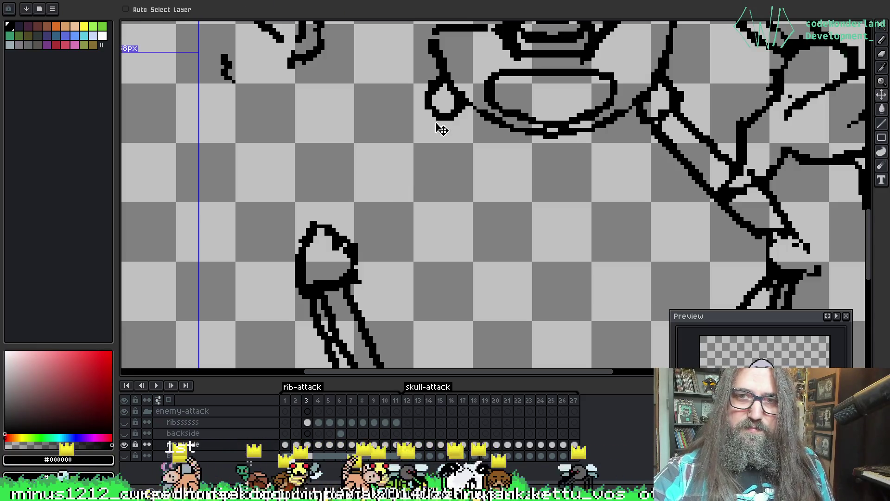
{"action": "left_click_drag", "start_coordinate": [424, 117], "coordinate": [354, 248]}
{"action": "left_click_drag", "start_coordinate": [423, 98], "coordinate": [340, 217]}
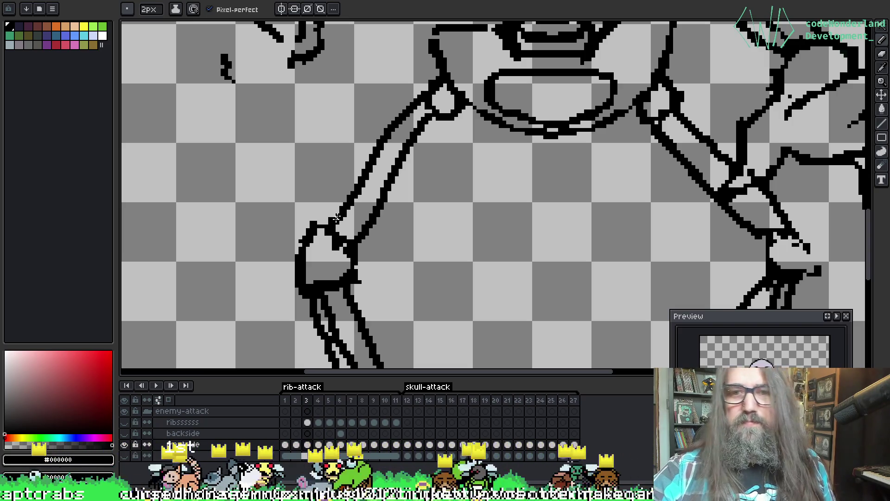
{"action": "mouse_move", "coordinate": [504, 195]}
{"action": "left_mouse_down"}
{"action": "mouse_move", "coordinate": [419, 191]}
{"action": "mouse_move", "coordinate": [384, 153]}
{"action": "mouse_move", "coordinate": [289, 91]}
{"action": "mouse_move", "coordinate": [365, 152]}
{"action": "left_mouse_up"}
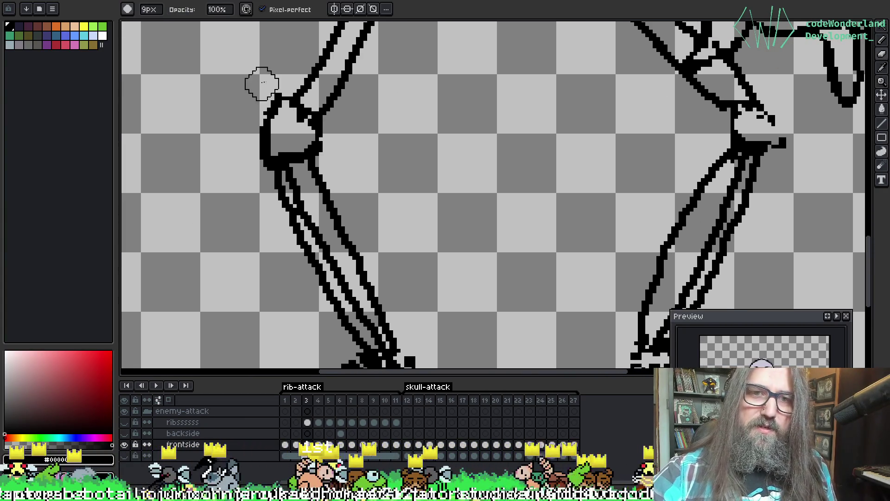
Flatten the left knee's top edge and recentre on the knees with the 9px eraser ready
{"action": "left_click_drag", "start_coordinate": [258, 99], "coordinate": [254, 95]}
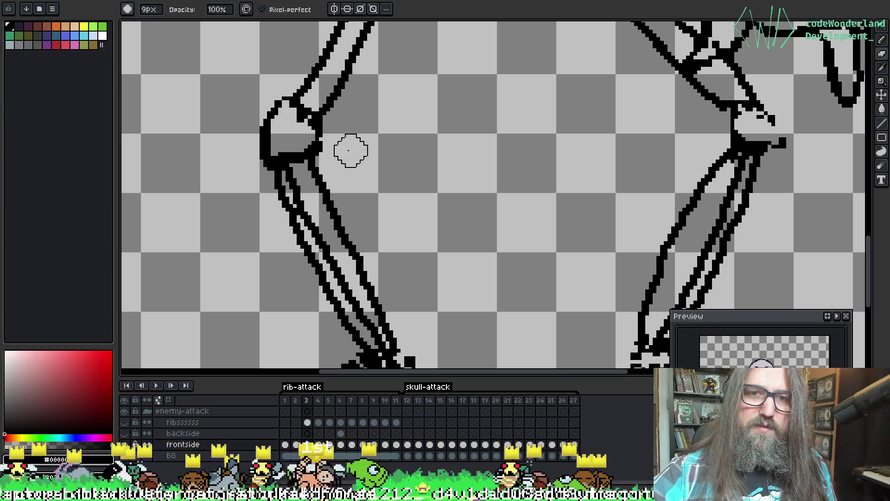
{"action": "key", "text": "p"}
{"action": "key", "text": "e"}
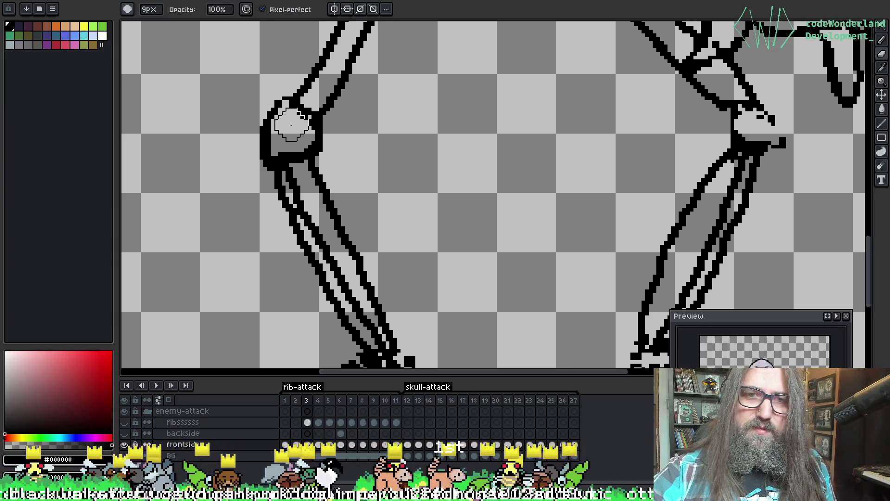
{"action": "key", "text": "h"}
{"action": "left_click_drag", "start_coordinate": [622, 234], "coordinate": [624, 253]}
{"action": "key", "text": "e"}
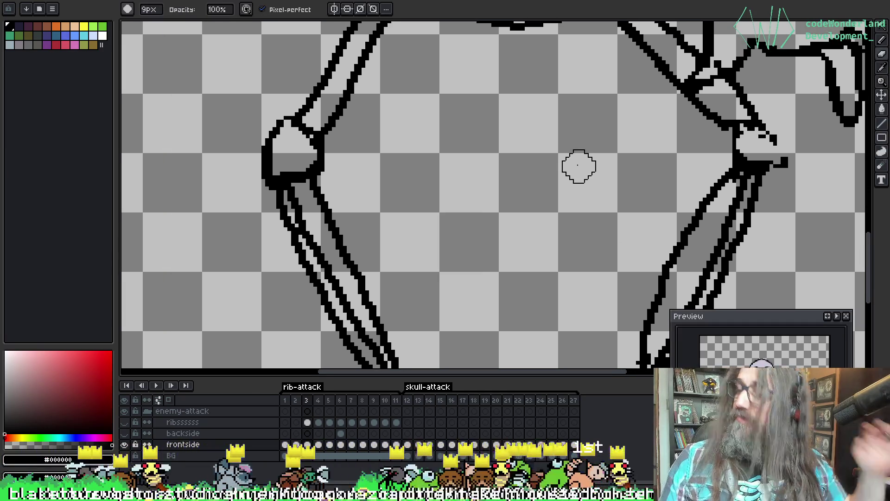